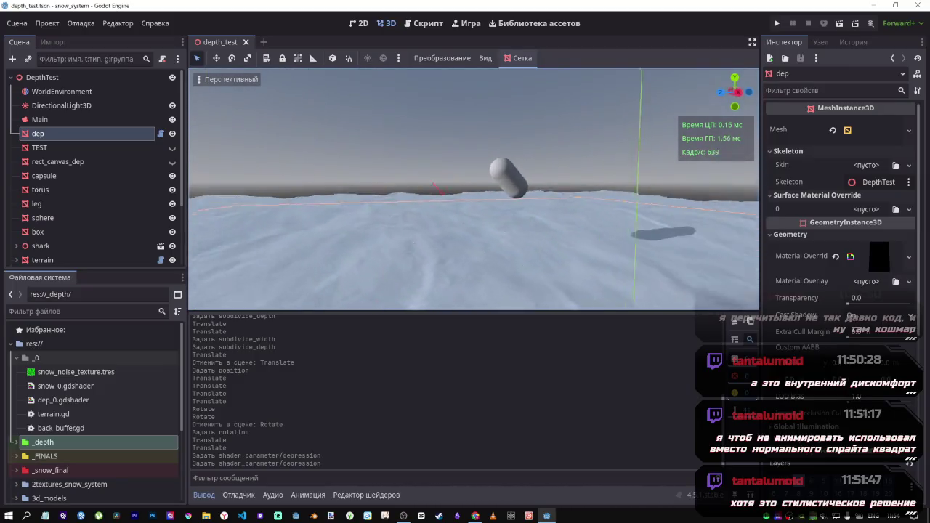
Lower the capsule into the snow terrain and tilt it.
left_click(446, 133)
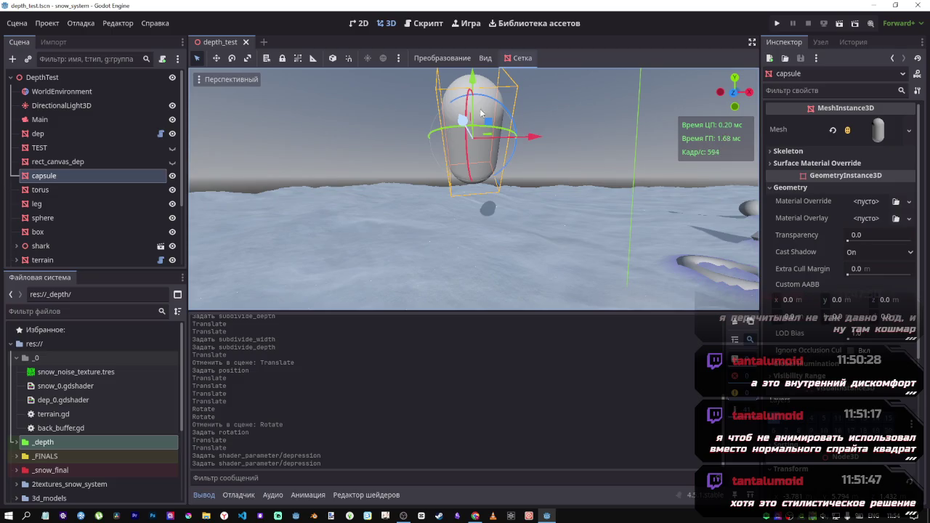
left_click_drag(481, 92, 490, 216)
mouse_move(433, 266)
left_mouse_down()
mouse_move(436, 254)
mouse_move(500, 231)
mouse_move(458, 232)
left_mouse_up()
left_click_drag(404, 190, 406, 199)
Rotate the capsule around its X axis, view the dent from afar, and save the scene.
mouse_move(404, 233)
left_mouse_down()
mouse_move(403, 266)
mouse_move(433, 245)
left_mouse_up()
left_click_drag(418, 210, 494, 231)
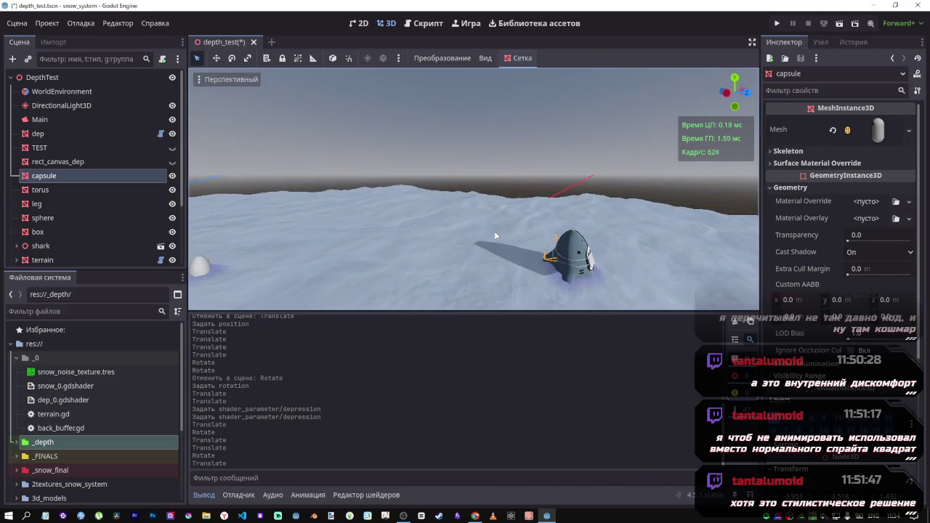
key("ctrl+s")
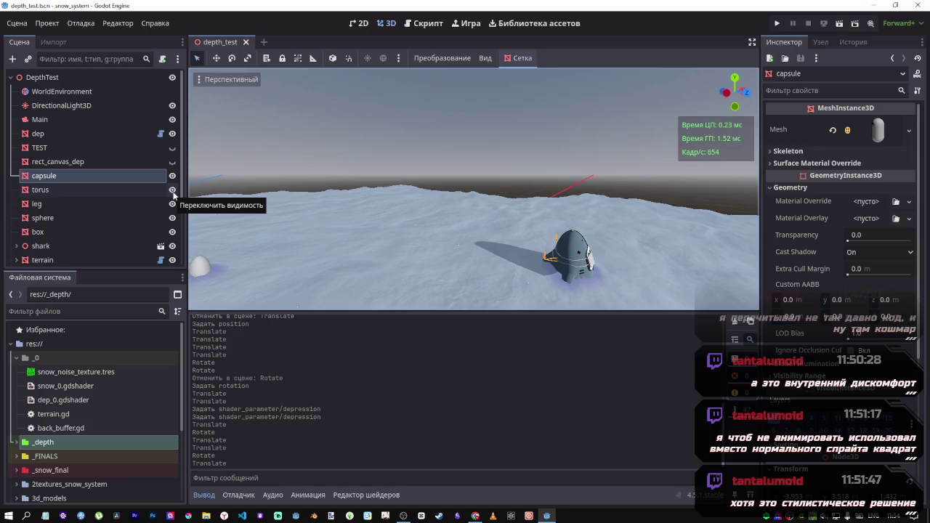
Collapse the Depth node's children in the Scene dock and focus the viewport on the capsule.
scroll(98, 177, "down", 3)
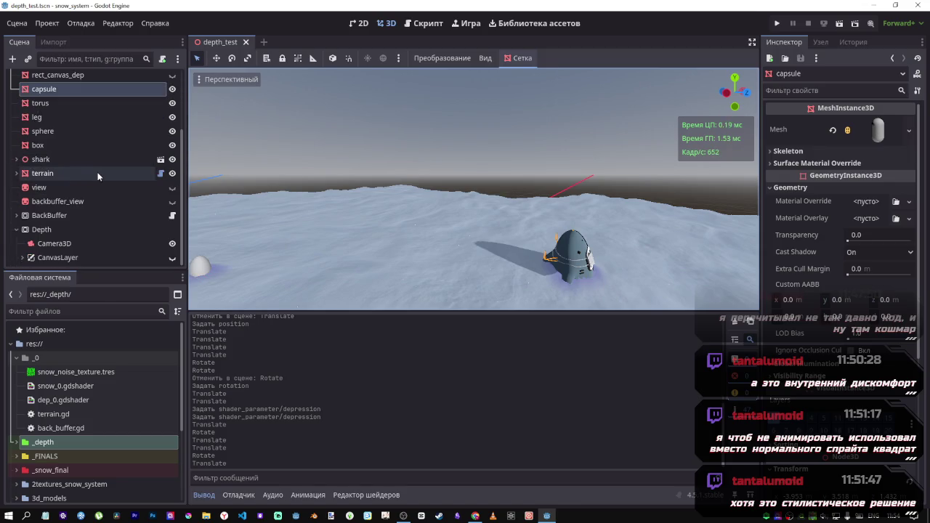
left_click(16, 229)
scroll(60, 228, "up", 3)
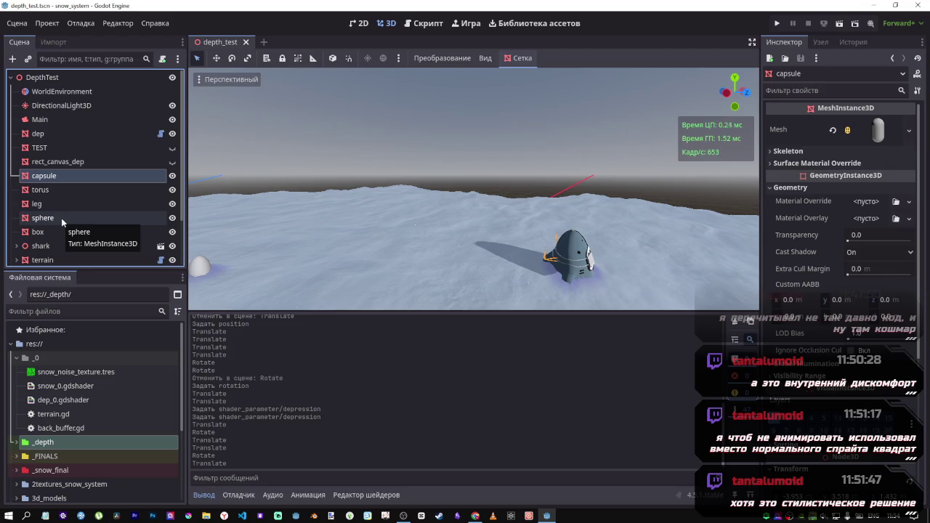
key("f")
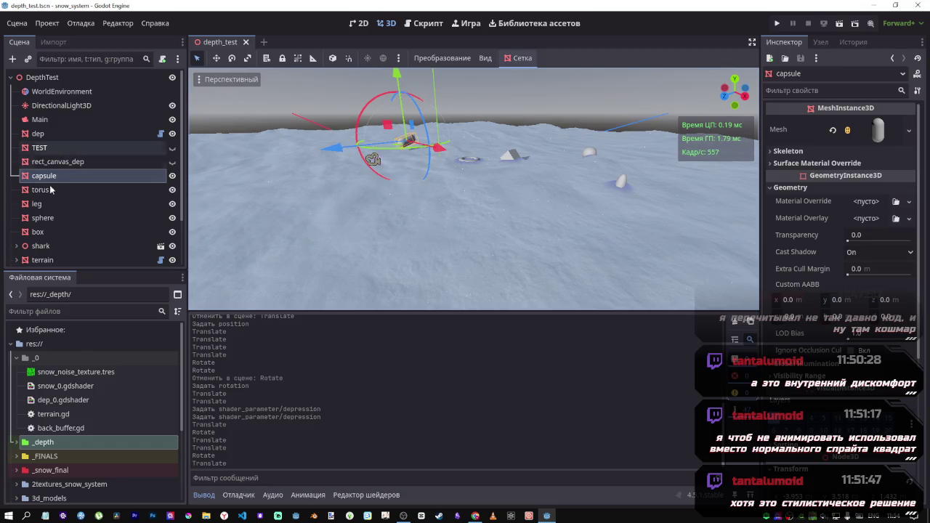
Select the terrain and show its Mesh settings: 100 × 100 m size, 700 × 700 subdivisions.
left_click(42, 260)
scroll(802, 240, "up", 5)
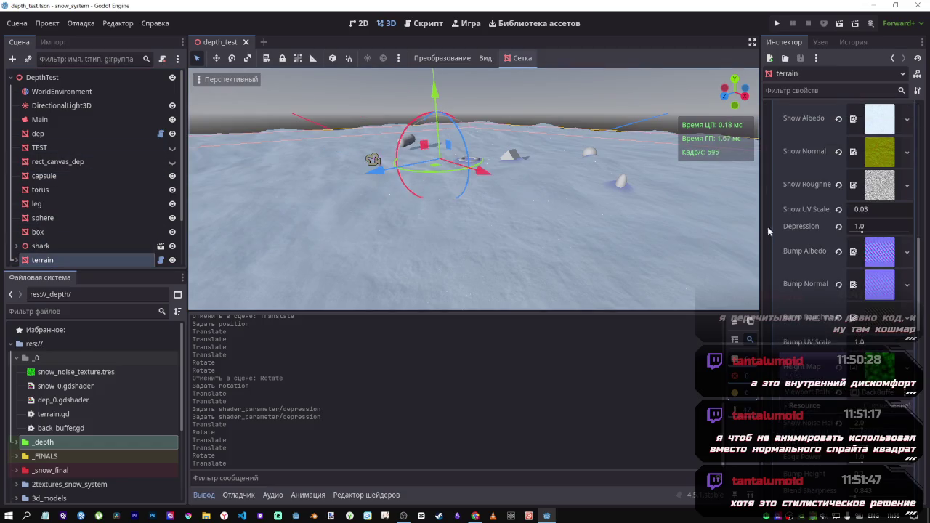
scroll(836, 231, "up", 5)
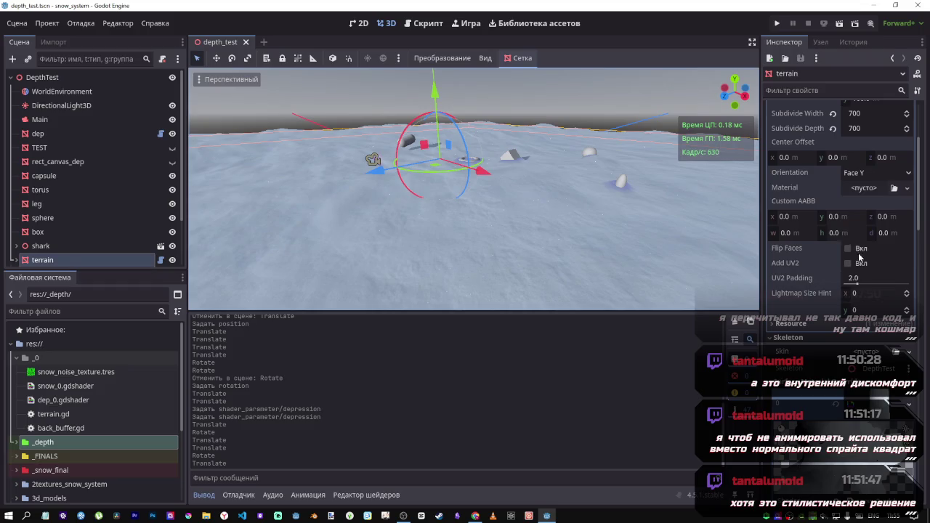
scroll(859, 254, "up", 5)
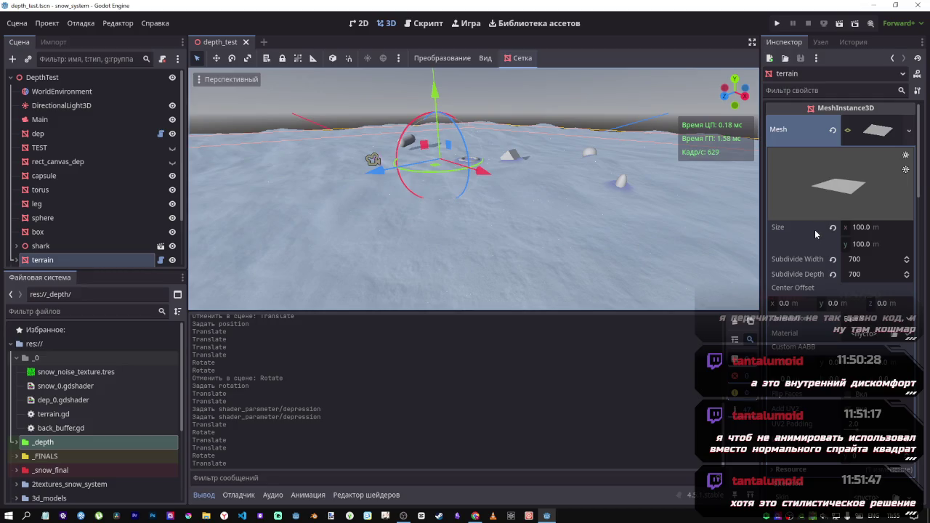
mouse_move(816, 231)
Orbit the viewport to look down over the whole snow terrain and its dented test shapes.
mouse_move(555, 218)
left_mouse_down()
mouse_move(632, 229)
mouse_move(549, 215)
left_mouse_up()
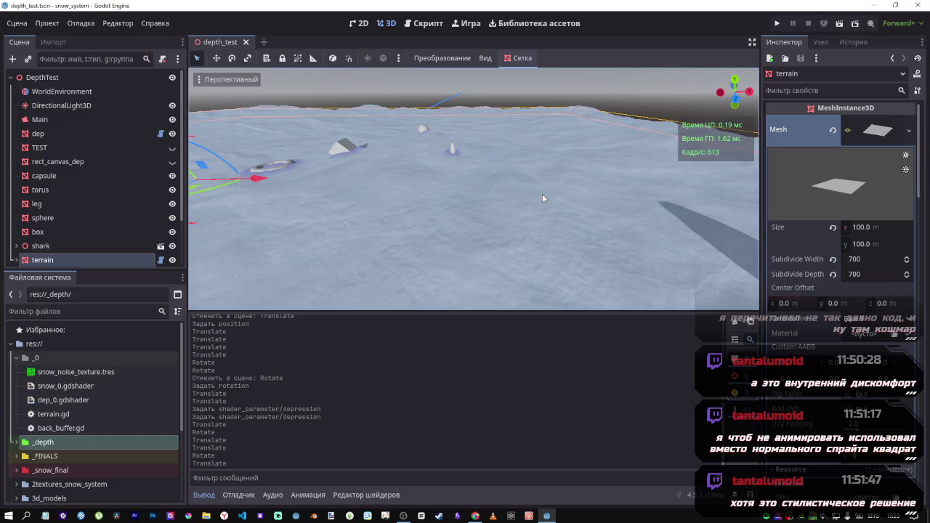
mouse_move(514, 232)
left_mouse_down()
mouse_move(351, 107)
mouse_move(396, 141)
left_mouse_up()
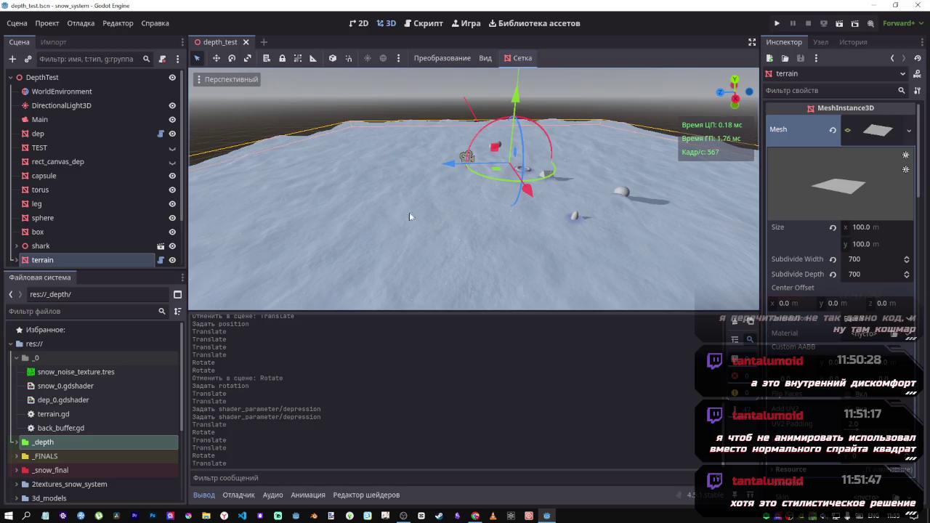
scroll(65, 205, "down", 3)
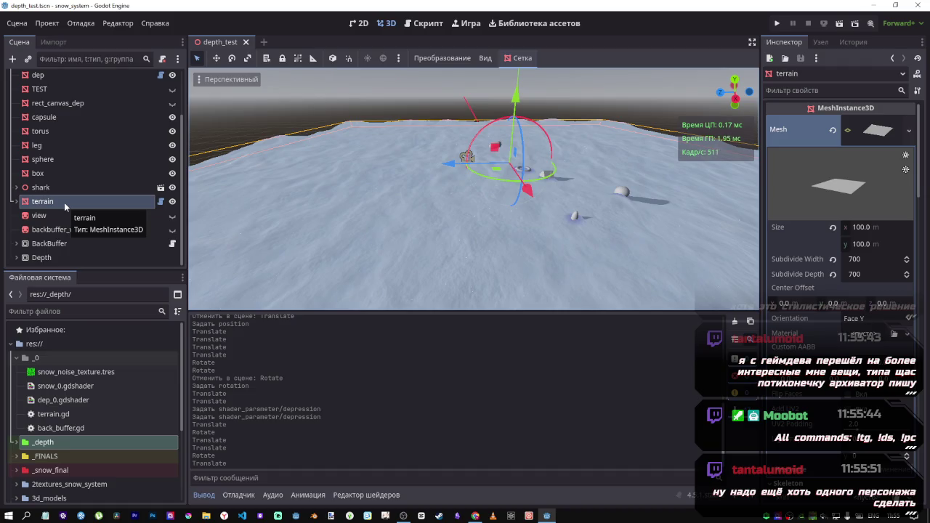
Fly low over the snow past the torus, box and cone to inspect their dents.
key("w")
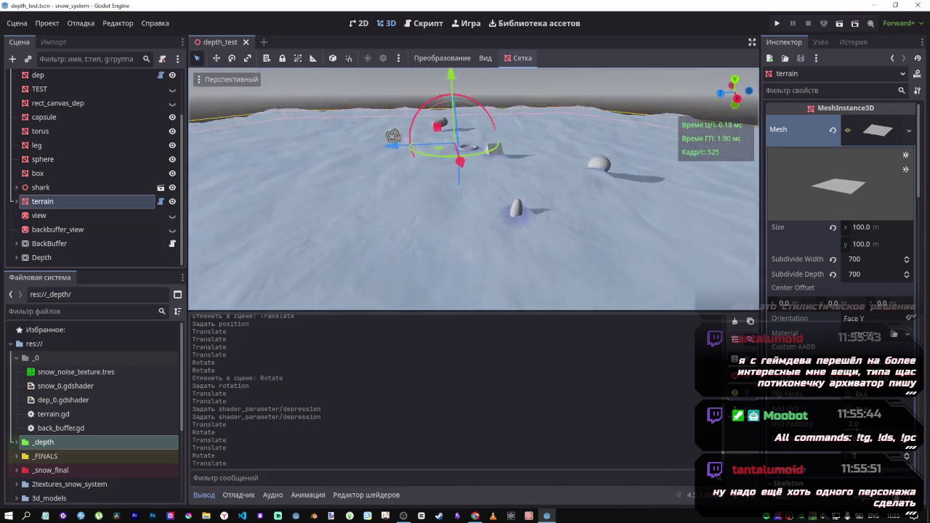
key("w")
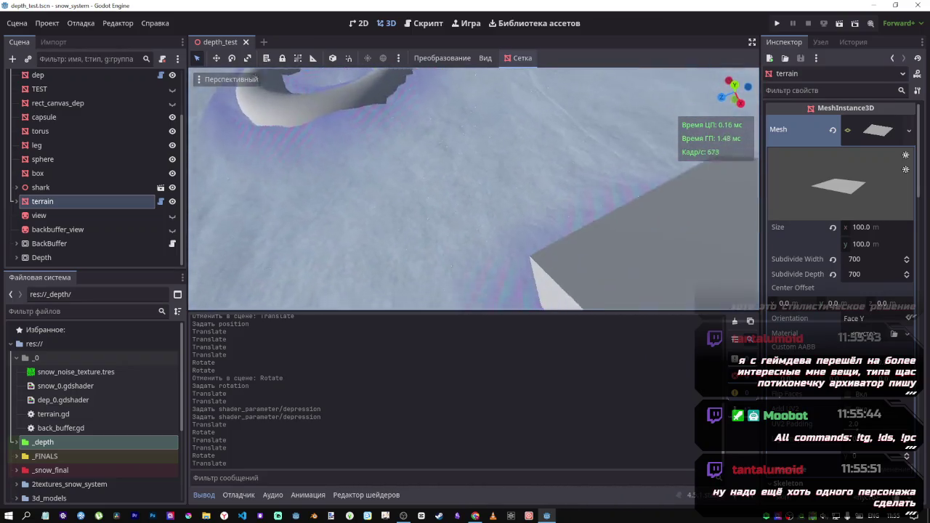
key("s")
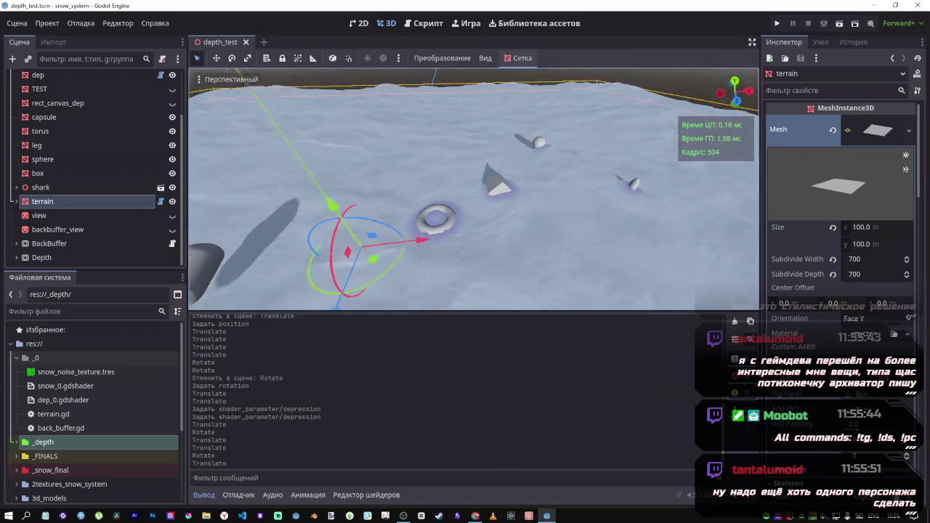
key("d")
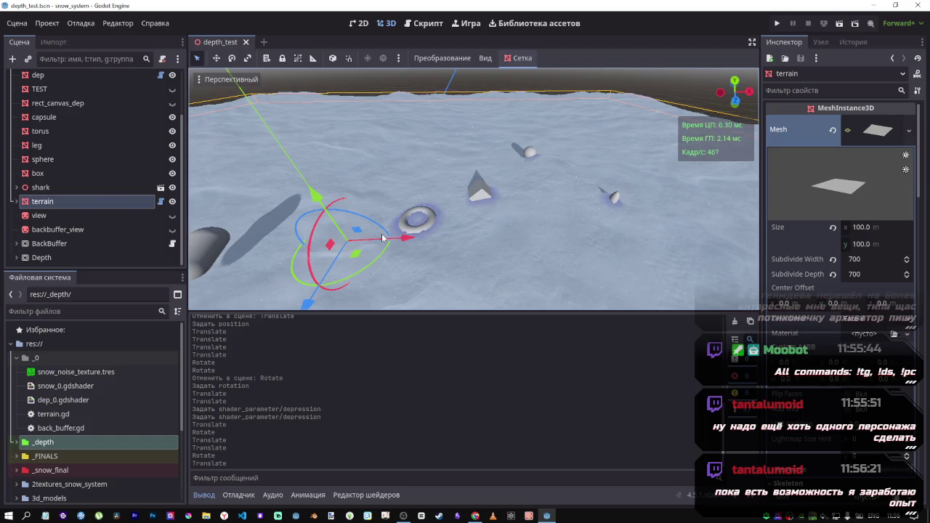
mouse_move(339, 242)
left_mouse_down()
mouse_move(436, 239)
mouse_move(466, 264)
left_mouse_up()
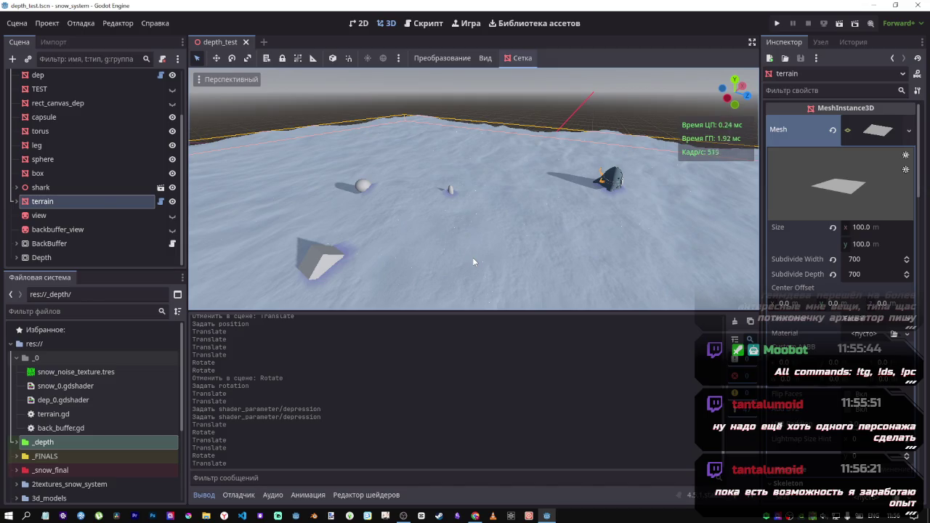
mouse_move(472, 257)
left_mouse_down()
mouse_move(483, 266)
mouse_move(483, 234)
mouse_move(483, 249)
mouse_move(511, 248)
mouse_move(526, 206)
mouse_move(493, 248)
mouse_move(501, 239)
left_mouse_up()
Nudge the sphere along X to 9.92 m and save the scene.
left_click(511, 252)
scroll(501, 240, "down", 3)
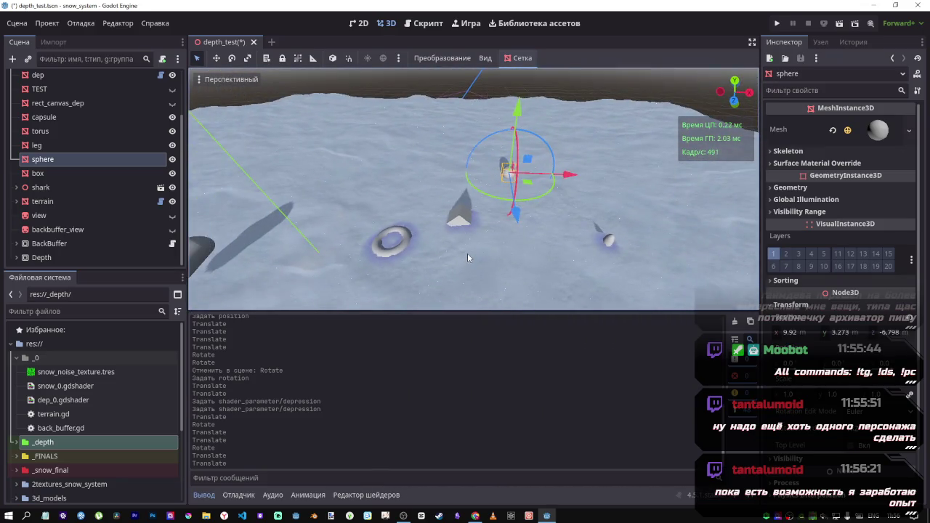
key("ctrl+s")
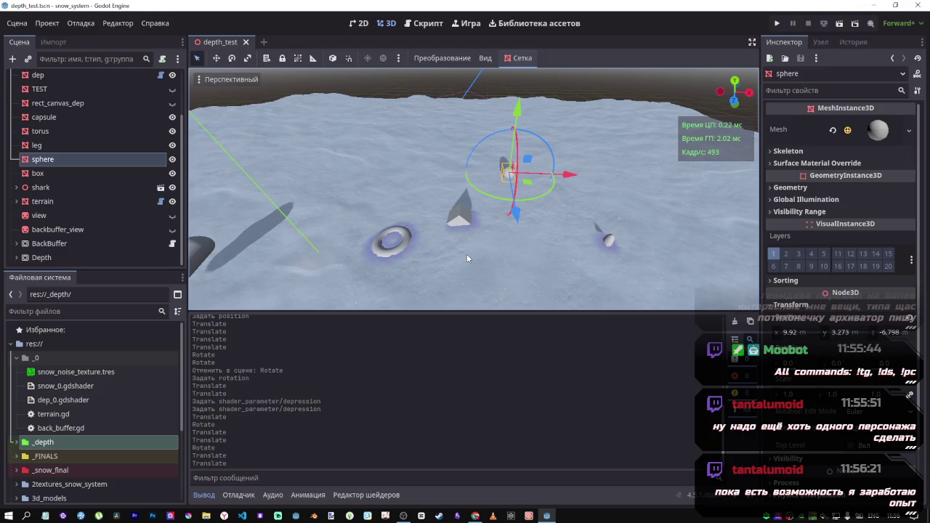
scroll(140, 229, "up", 2)
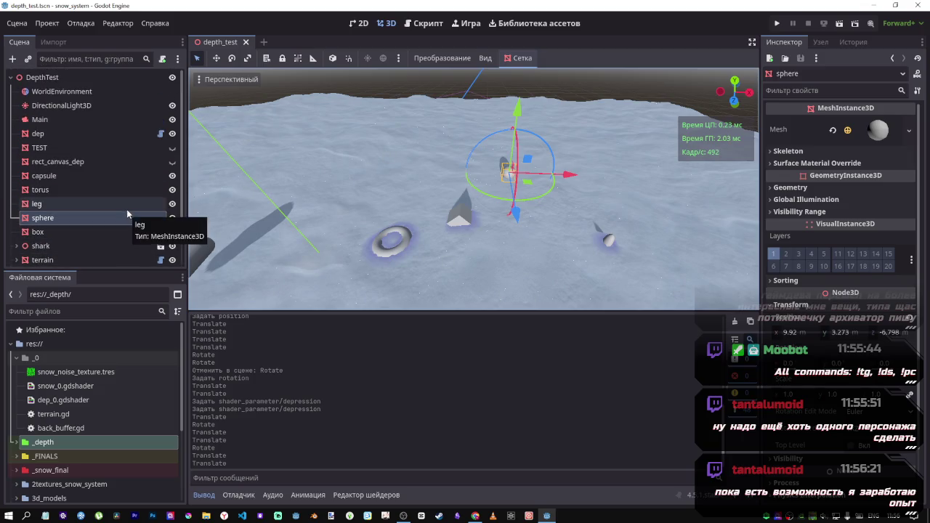
scroll(126, 209, "down", 2)
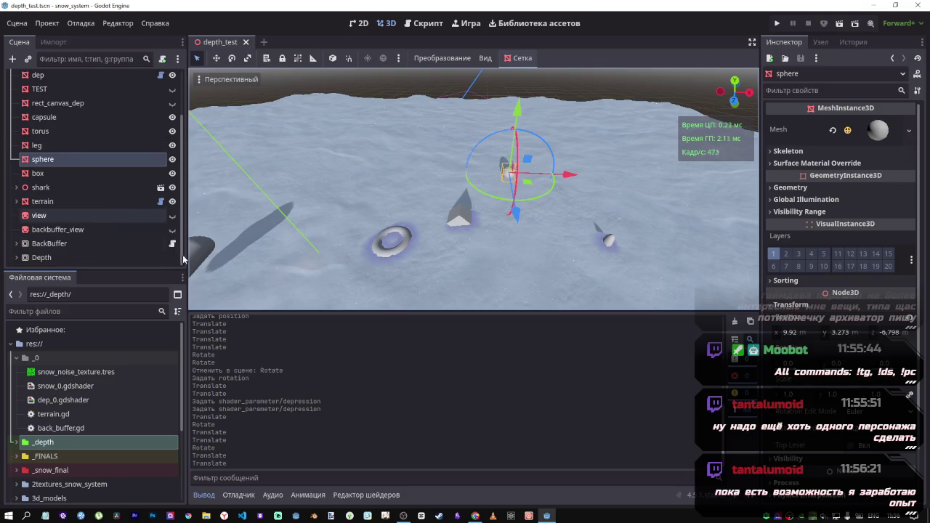
In Obsidian, make the first line a checkbox, then browse I_IMPORTANT and ФОРМУЛА before settling on Требования.
left_click(458, 517)
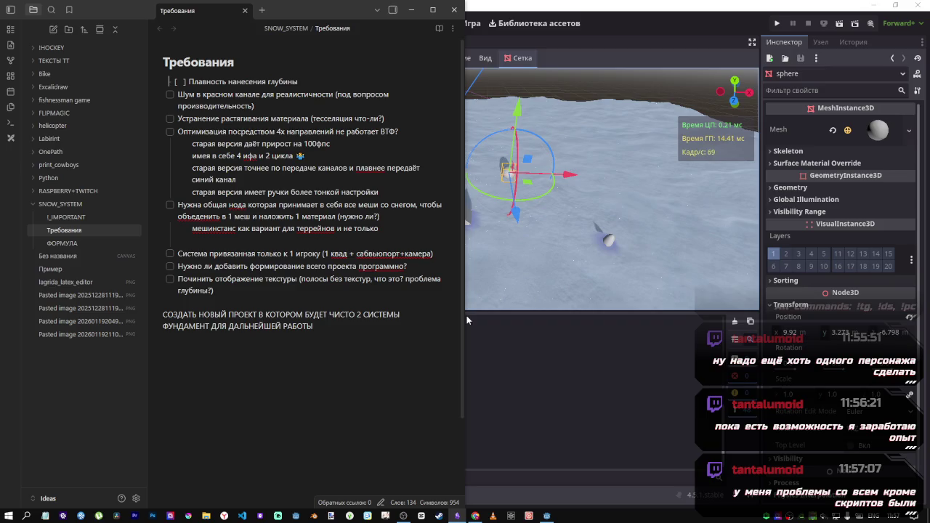
left_click(284, 346)
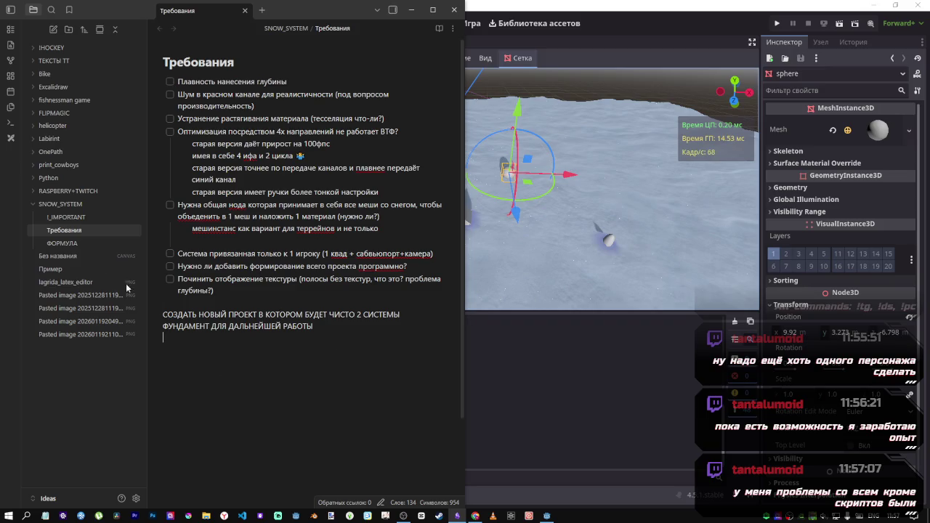
left_click(66, 221)
left_click(67, 230)
left_click(68, 220)
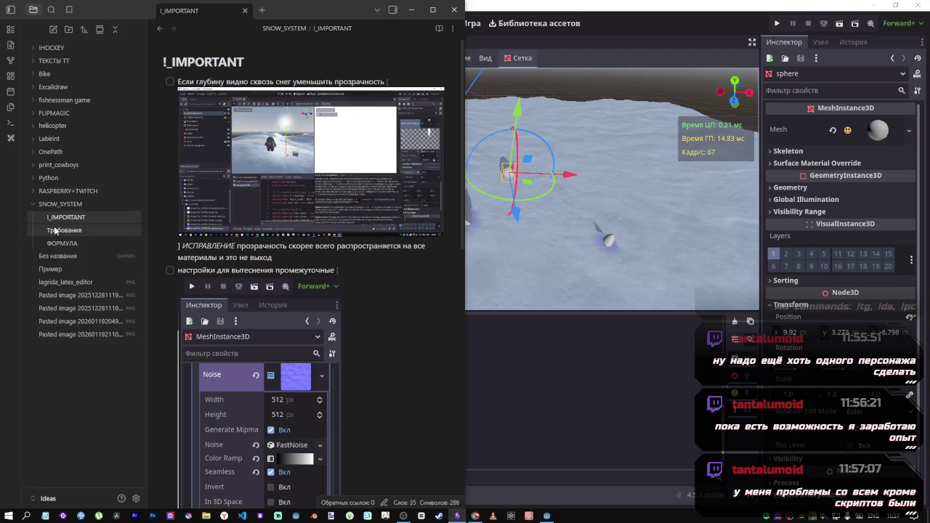
left_click(62, 242)
left_click(62, 231)
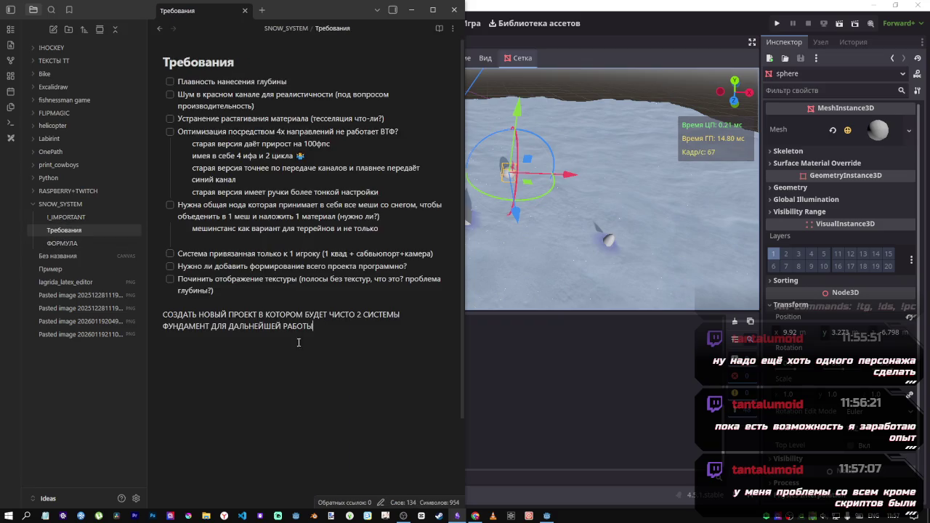
Create a new note in the SNOW_SYSTEM folder titled 'Что дальше'.
right_click(80, 208)
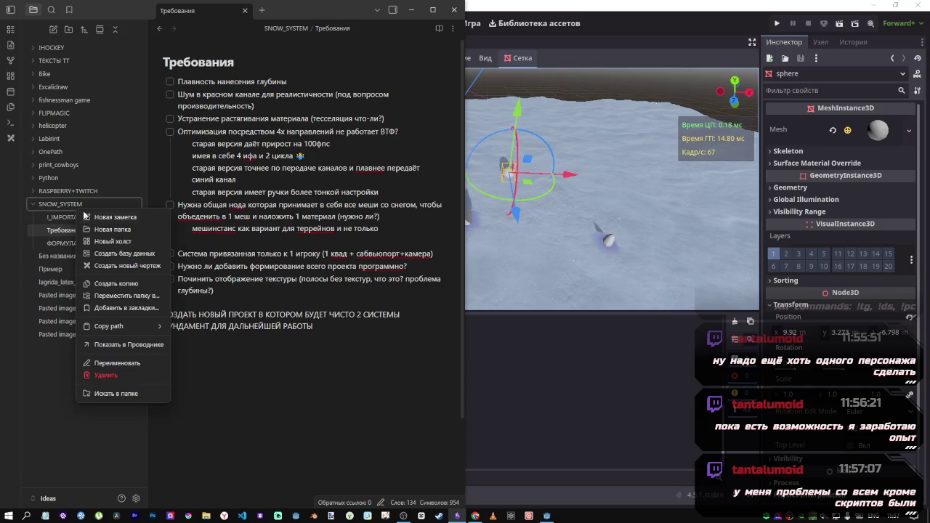
left_click(102, 216)
type("Xnj")
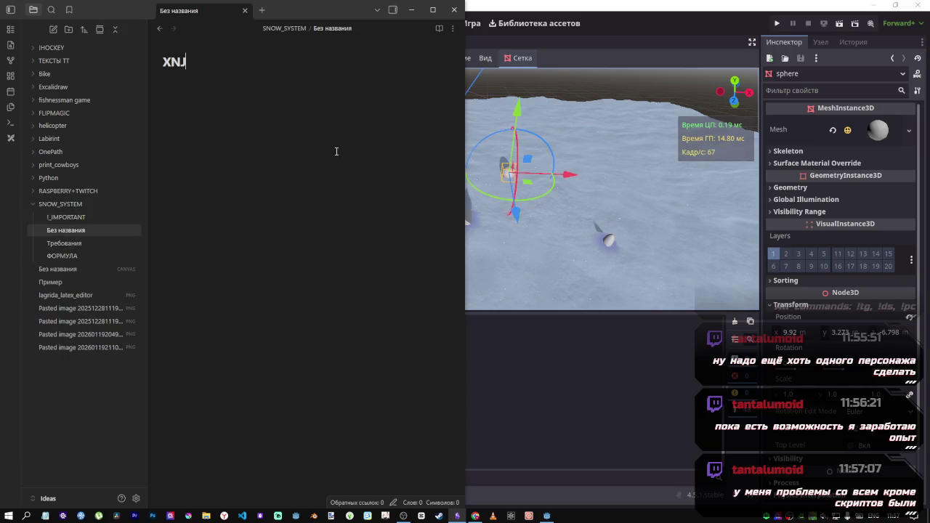
key("BackSpace")
key("BackSpace")
key("BackSpace")
key("alt+shift")
type("Что дальше")
key("Return")
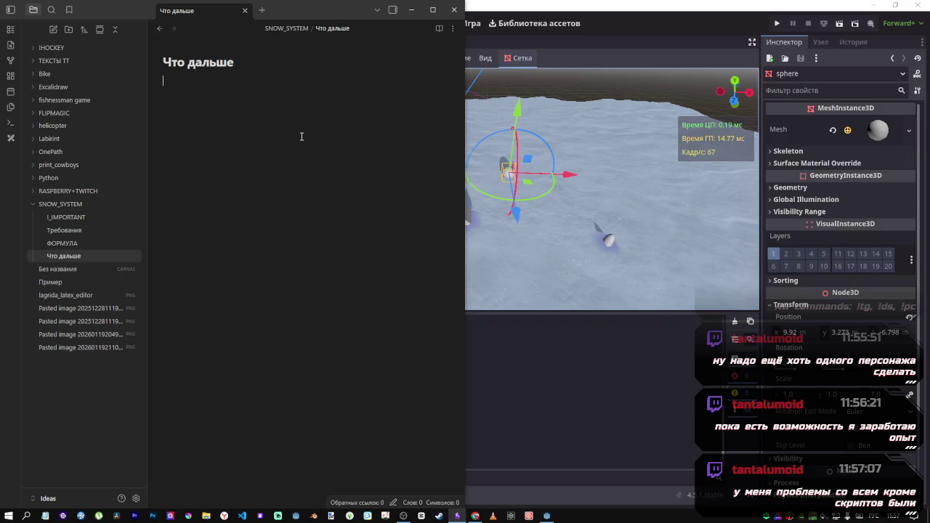
Paste the Шум в task line from Требования into Что дальше, then clear its text.
type("ф")
key("BackSpace")
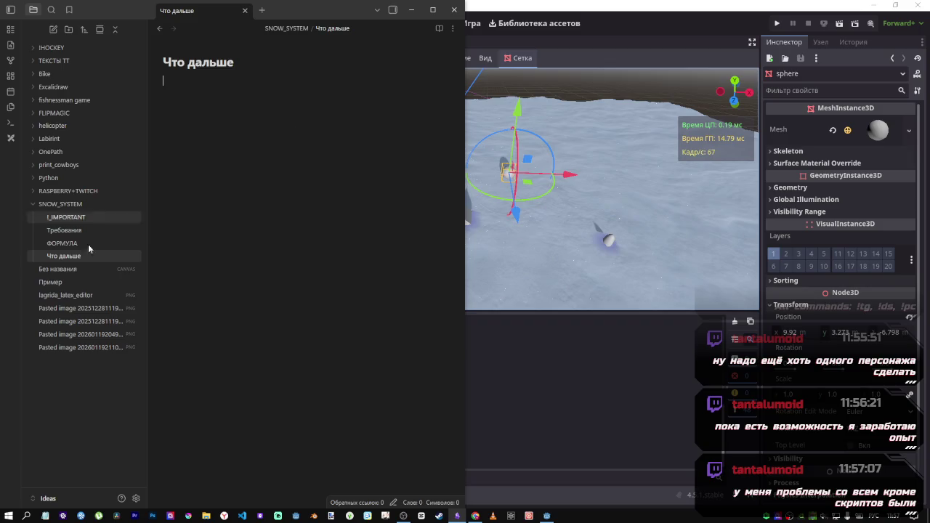
left_click(65, 231)
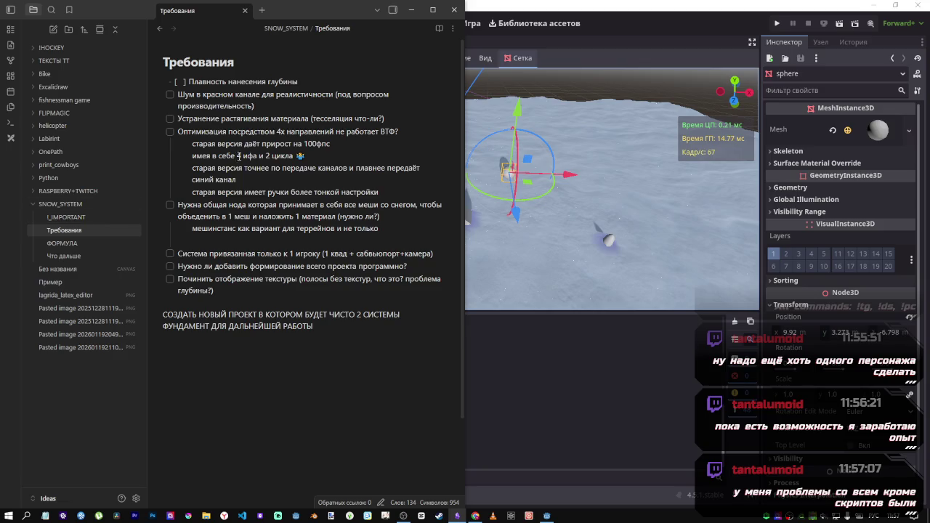
mouse_move(210, 99)
left_mouse_down()
mouse_move(166, 97)
mouse_move(180, 100)
left_mouse_up()
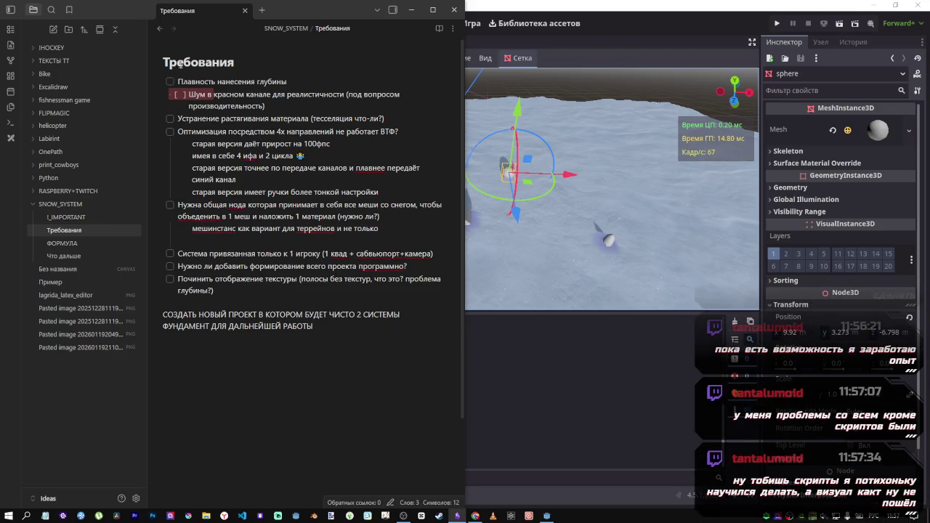
left_click(64, 244)
left_click(64, 256)
key("ctrl+v")
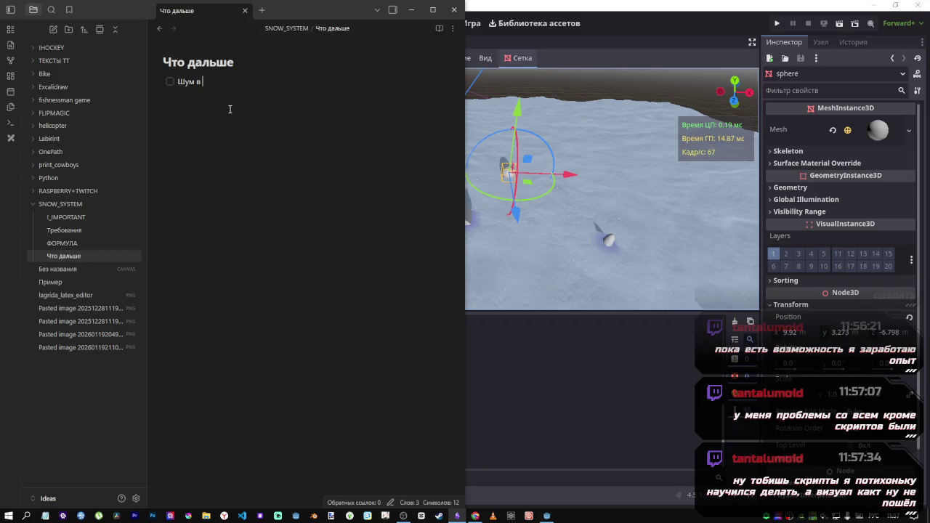
left_click_drag(203, 81, 177, 81)
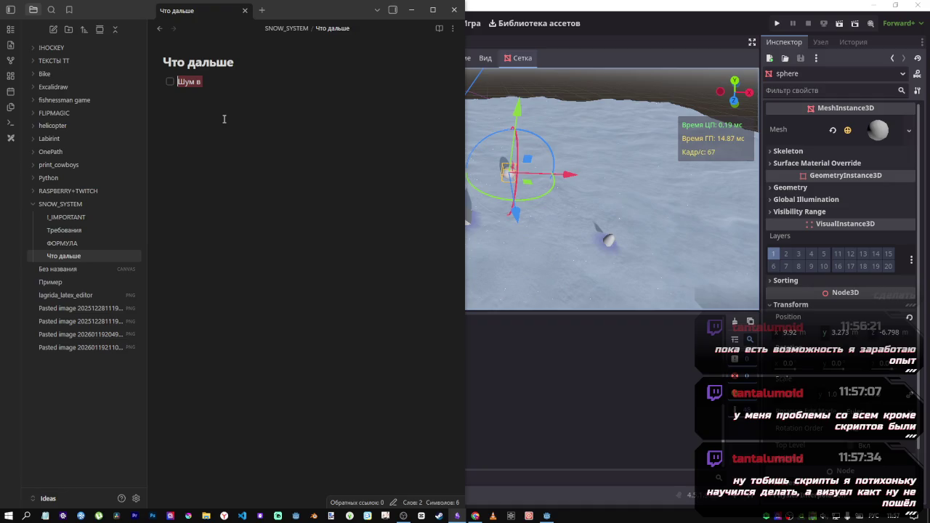
key("BackSpace")
type("п")
key("BackSpace")
key("BackSpace")
Enter checkbox tasks 'Коллизия (хайтмапа)' and 'Падающий снег (партиклы)'.
type("В")
key("BackSpace")
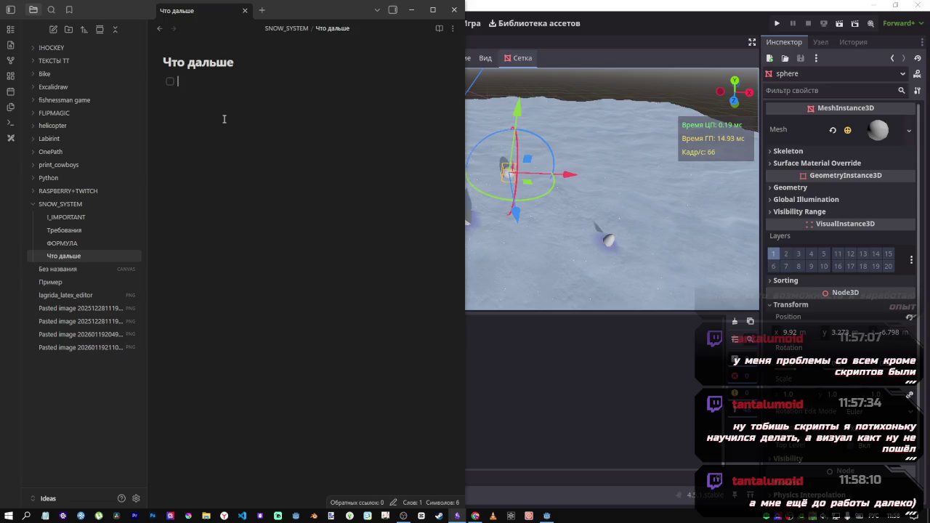
type("ч")
key("BackSpace")
type("в")
key("BackSpace")
type("в")
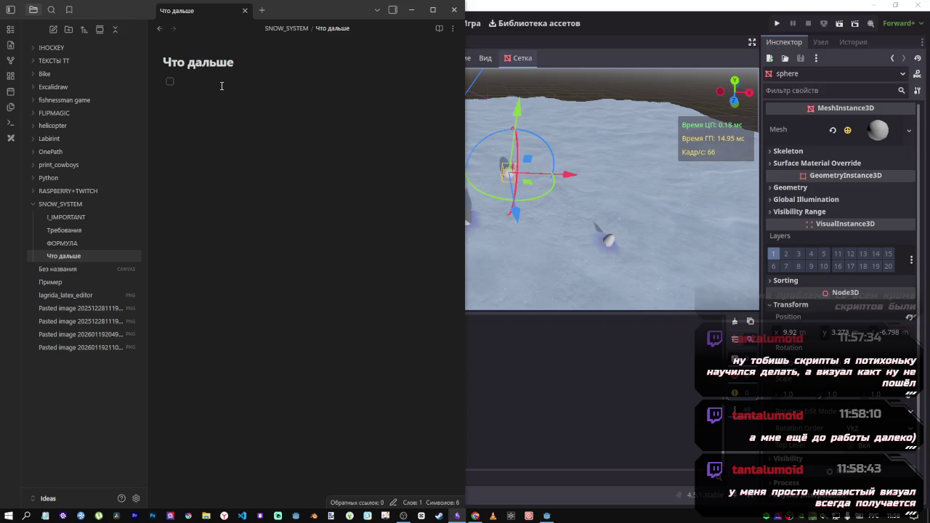
type("Коллизи")
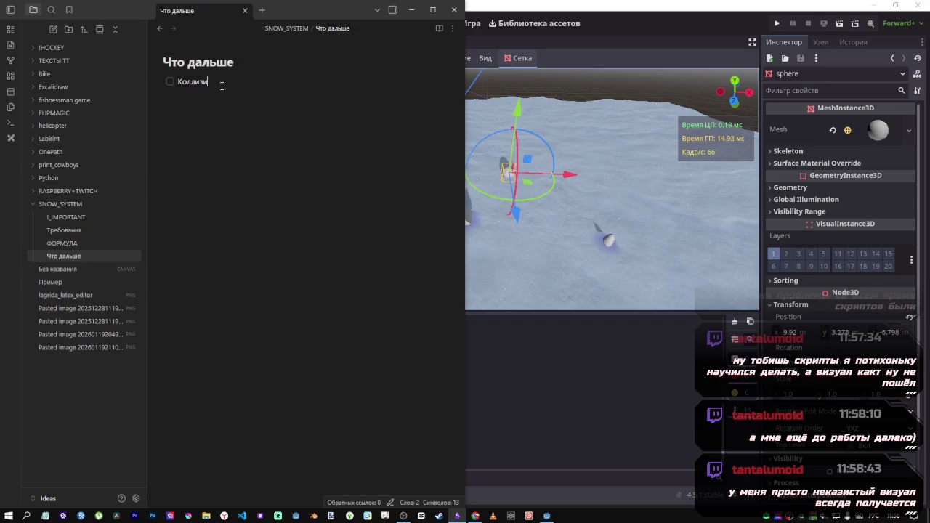
type("я (хайтмапа)")
key("Return")
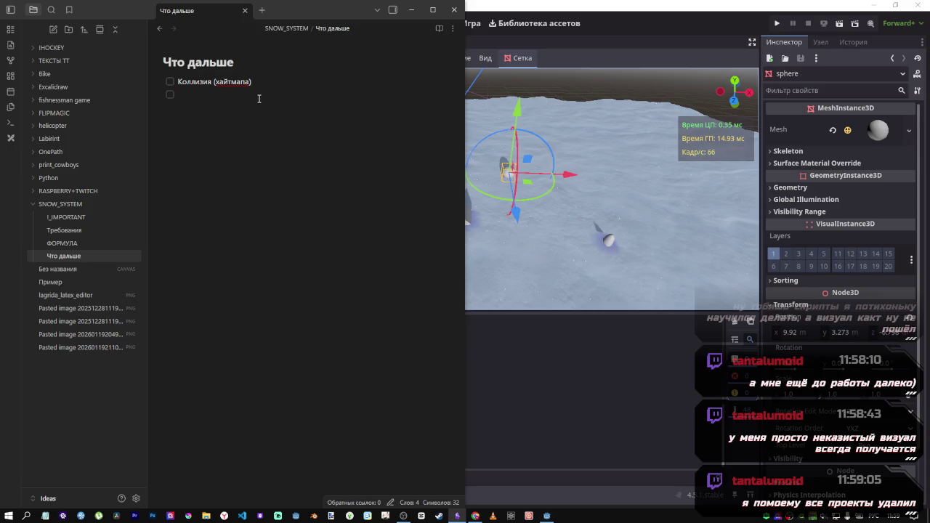
type("Падаю")
type("щий снег ")
type("(партиклы)")
Add a plain sub-line 'Засветы падающего снега(блестки)' under Падающий снег (партиклы).
key("Return")
left_click(275, 106)
key("BackSpace")
type("За")
type("светы пад")
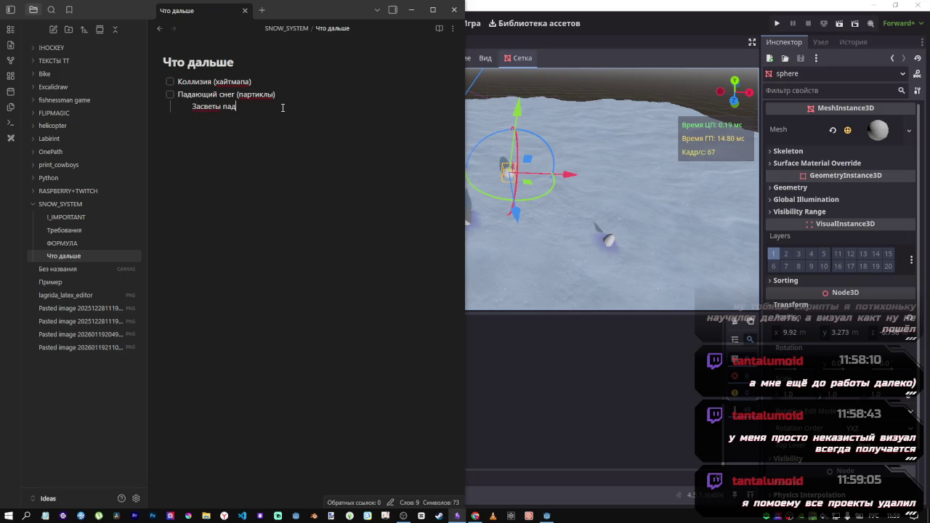
type("ающего снега")
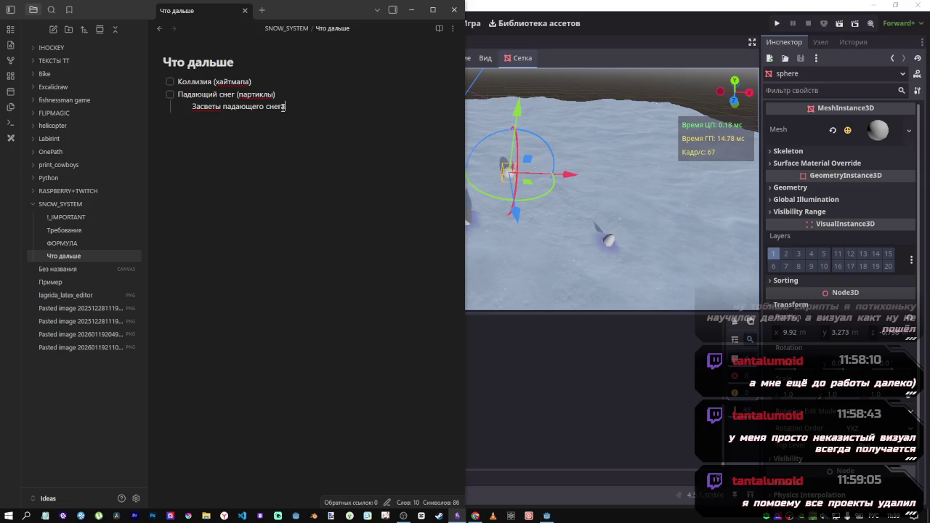
type("(бле")
type("стки")
Add the sub-line 'Определиться с текстурой' and bring the YouTube video forward.
key("Return")
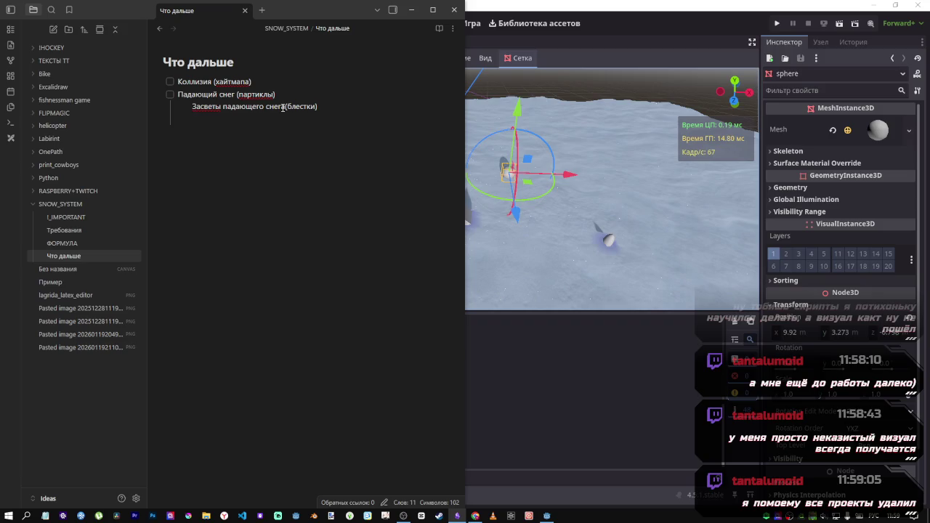
type("Определиться ")
type("с текстурой")
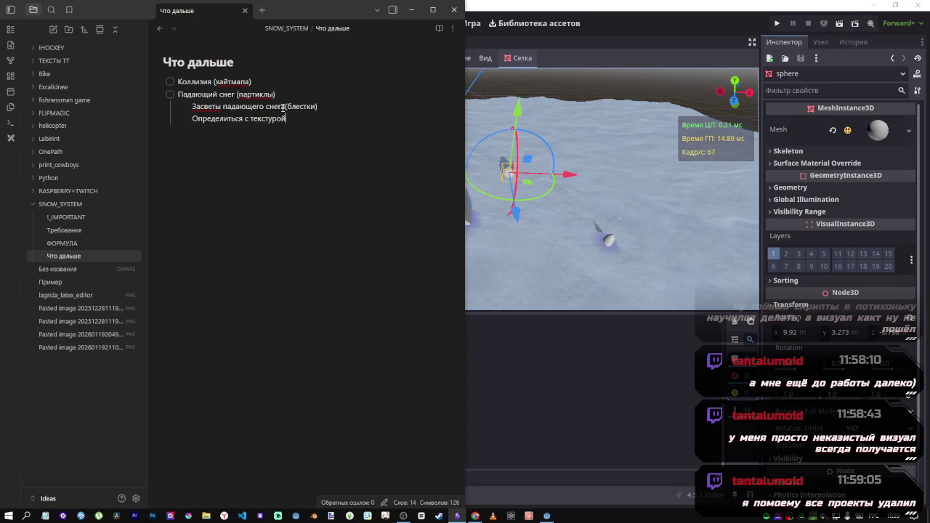
mouse_move(475, 516)
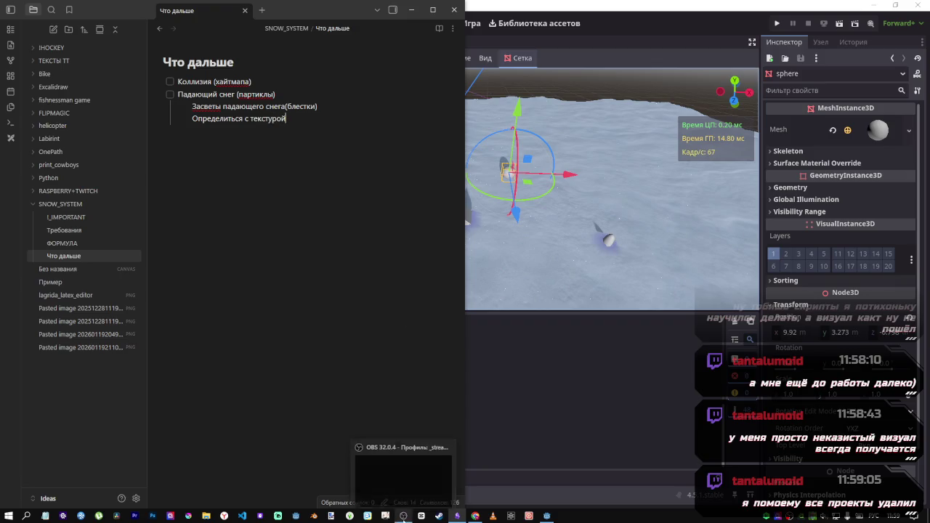
left_click(450, 472)
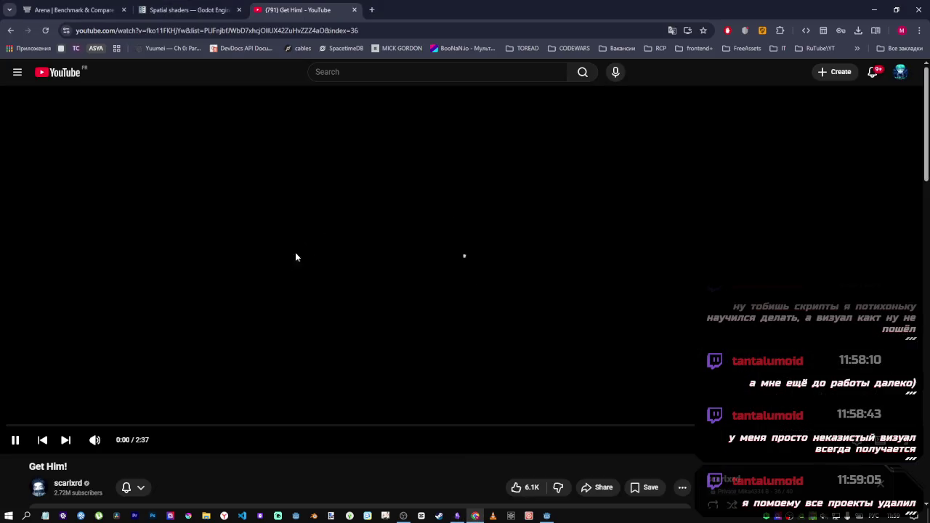
Scroll through the Get Him! video page and playlist on YouTube.
scroll(310, 374, "down", 3)
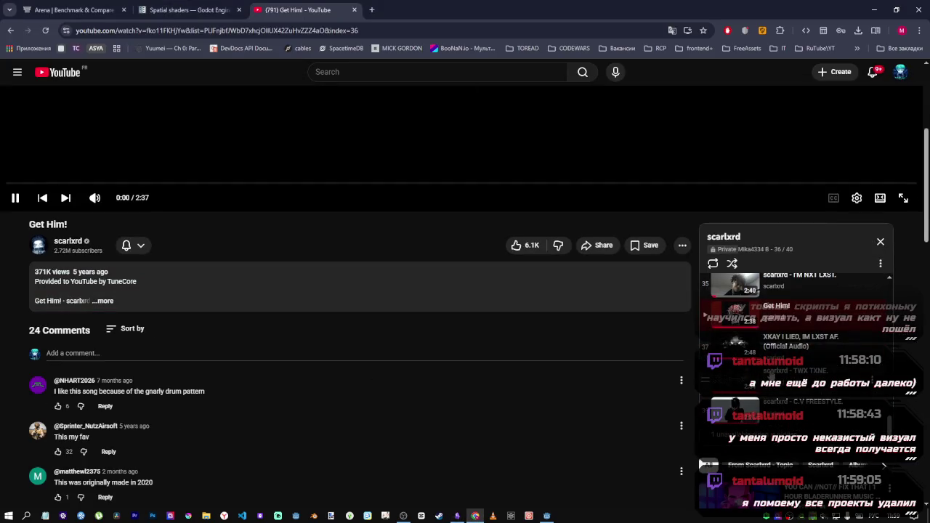
scroll(756, 313, "up", 1)
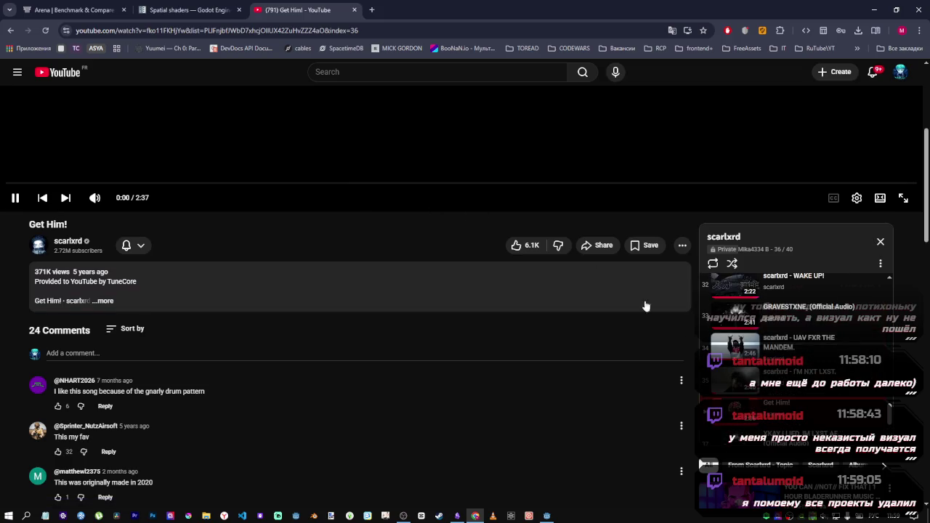
scroll(758, 391, "down", 1)
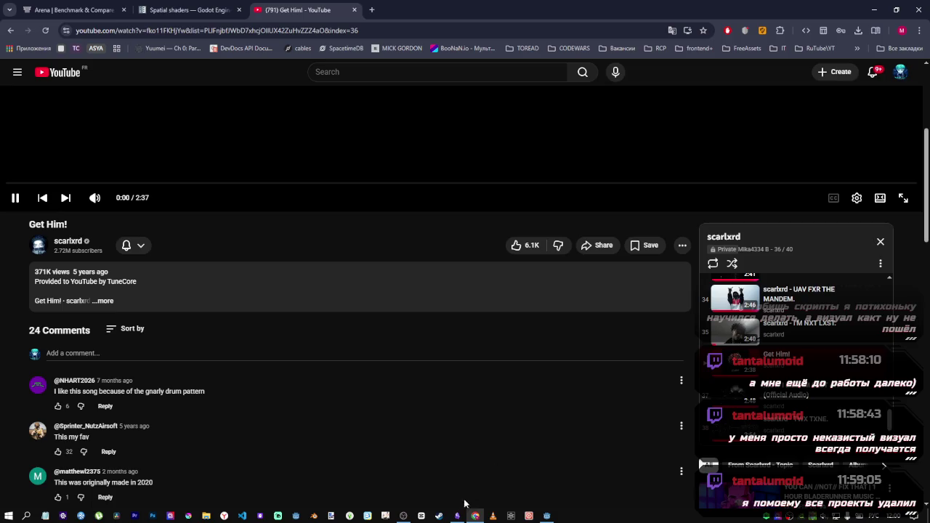
Add an empty task below Определиться с текстурой in Что дальше, then return to Godot.
left_click(457, 516)
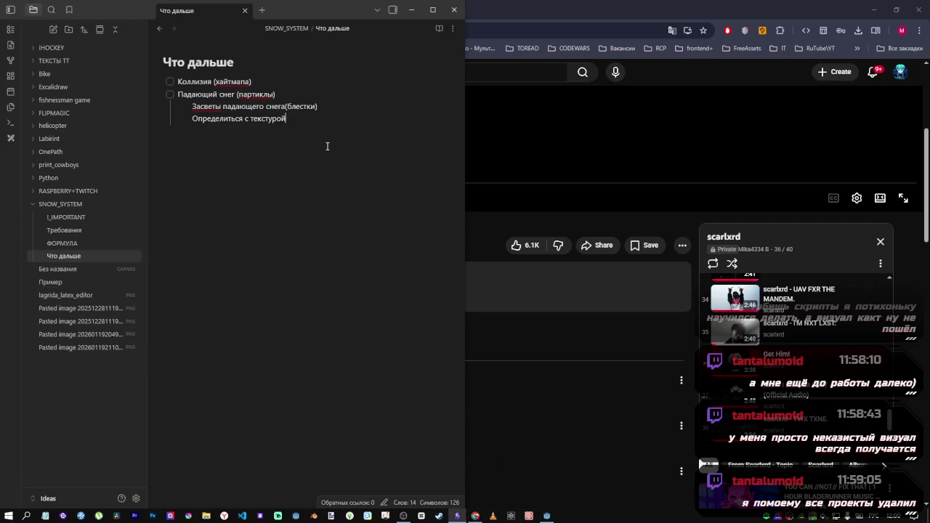
key("Return")
key("alt+Tab")
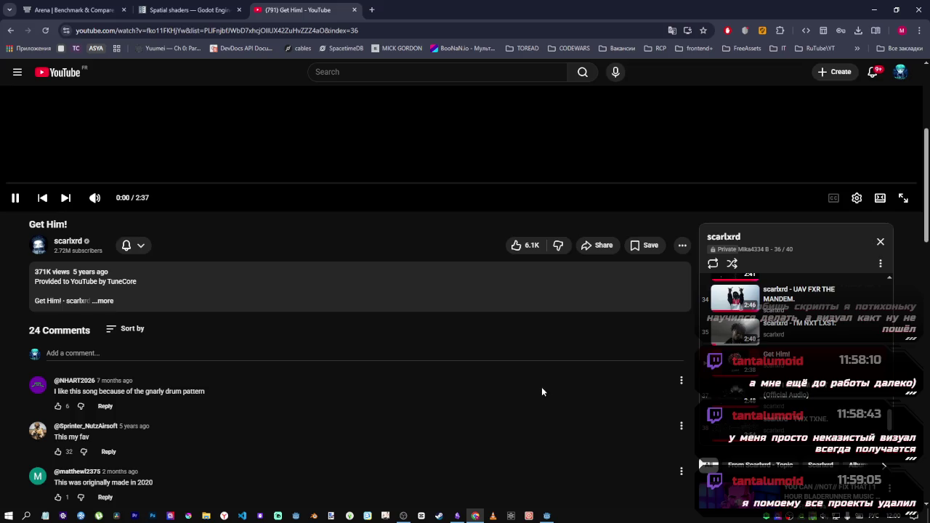
left_click(458, 515)
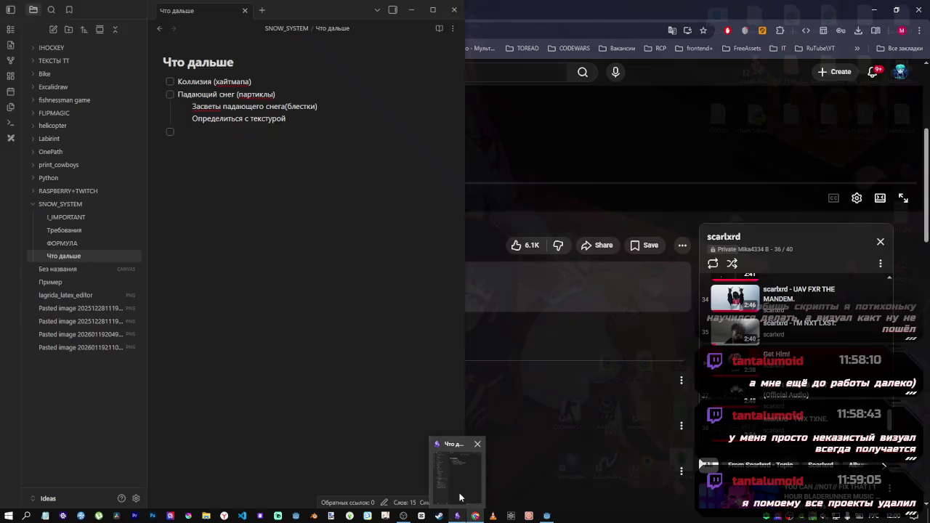
left_click(547, 515)
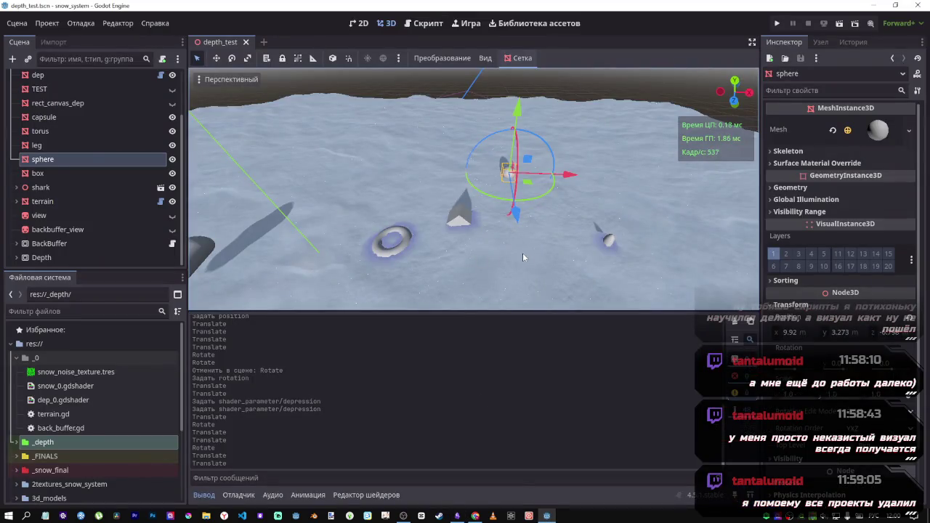
Slide the sphere along X to about 14.5 m, pressing a fresh dent into the snow.
mouse_move(522, 256)
left_mouse_down()
mouse_move(494, 232)
mouse_move(377, 184)
mouse_move(527, 257)
left_mouse_up()
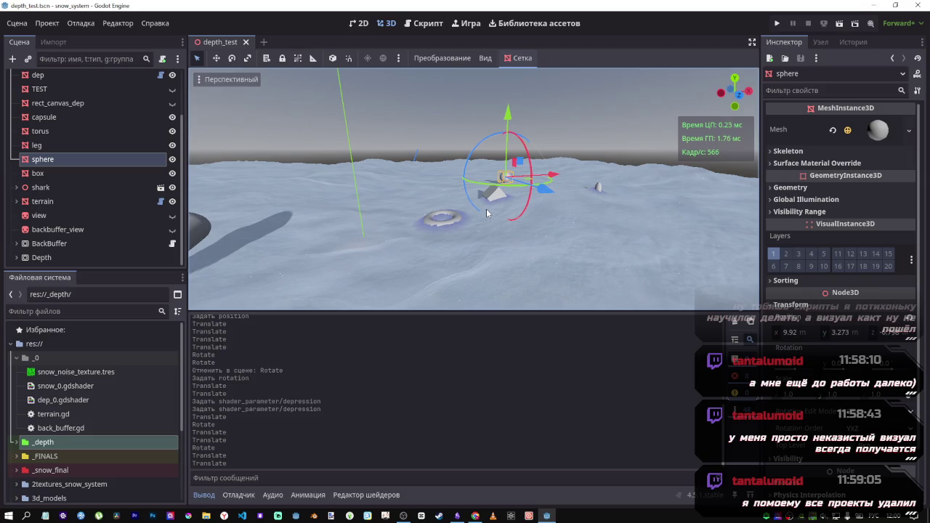
mouse_move(487, 203)
left_mouse_down()
mouse_move(552, 192)
mouse_move(552, 240)
mouse_move(537, 210)
mouse_move(545, 233)
mouse_move(545, 222)
mouse_move(581, 221)
left_mouse_up()
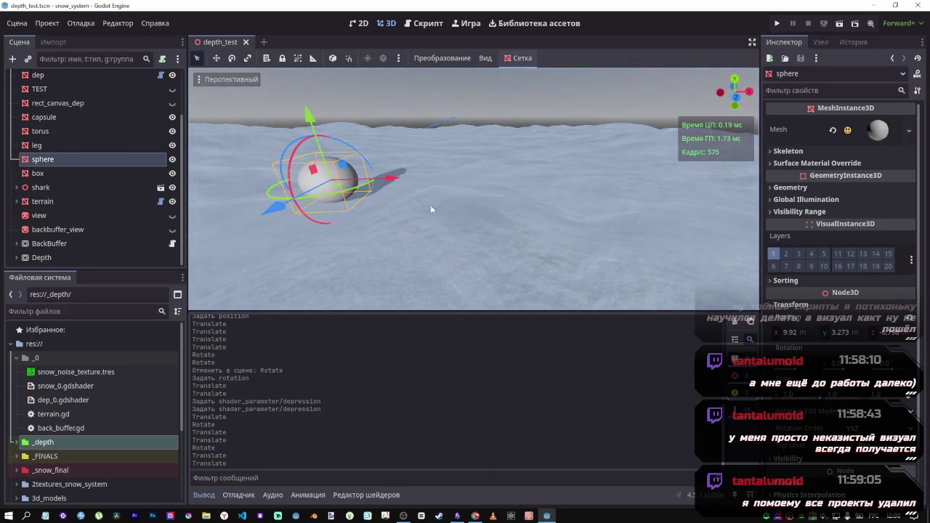
mouse_move(407, 182)
left_mouse_down()
mouse_move(438, 199)
mouse_move(585, 225)
mouse_move(390, 214)
mouse_move(589, 226)
mouse_move(414, 215)
mouse_move(393, 188)
mouse_move(571, 198)
mouse_move(561, 200)
left_mouse_up()
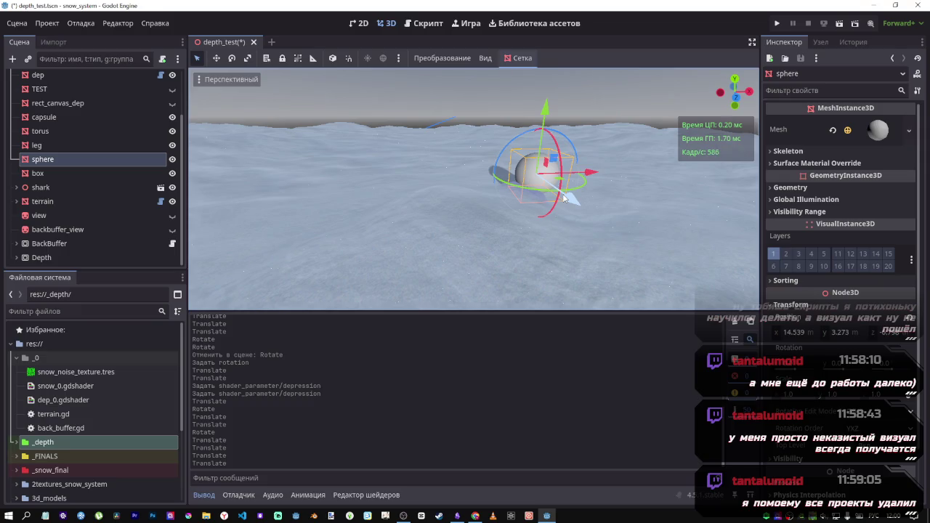
Drag the sphere back left across the snow and save the scene.
mouse_move(564, 197)
left_mouse_down()
mouse_move(564, 240)
mouse_move(564, 218)
mouse_move(403, 216)
mouse_move(529, 205)
left_mouse_up()
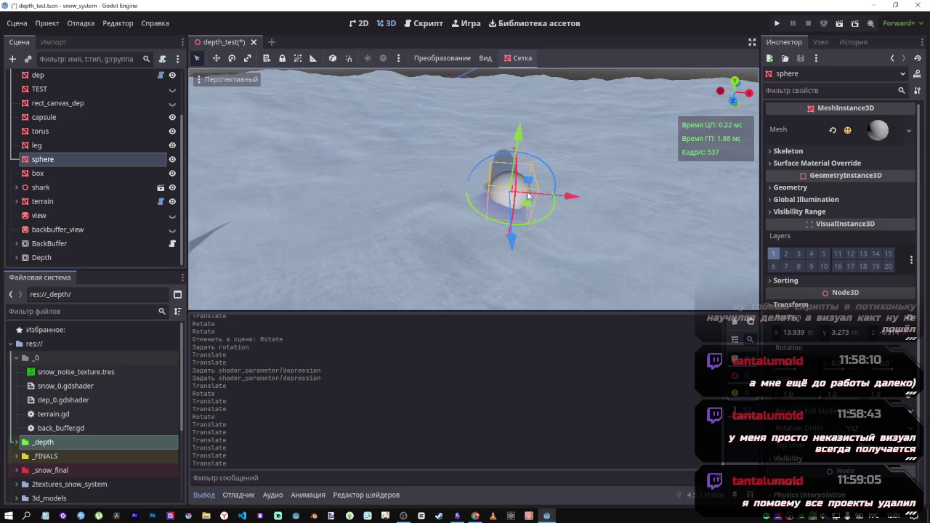
mouse_move(529, 211)
left_mouse_down()
mouse_move(460, 219)
mouse_move(487, 274)
mouse_move(335, 225)
mouse_move(501, 215)
mouse_move(439, 189)
mouse_move(401, 260)
mouse_move(555, 225)
mouse_move(451, 211)
mouse_move(498, 207)
mouse_move(519, 186)
mouse_move(487, 207)
mouse_move(472, 196)
mouse_move(420, 215)
mouse_move(425, 229)
mouse_move(597, 249)
mouse_move(480, 233)
mouse_move(392, 251)
mouse_move(450, 218)
left_mouse_up()
key("ctrl+s")
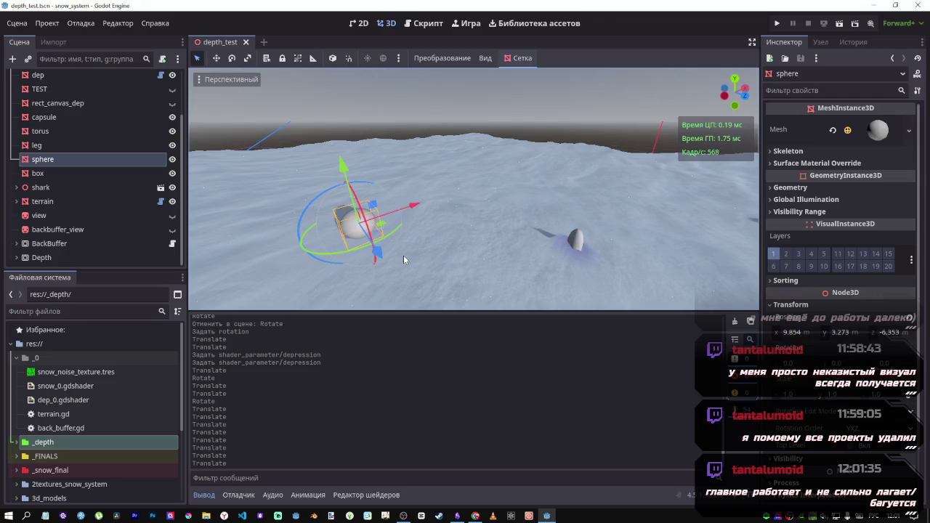
Push the sphere right to X 9.495, Z −8.412, then bring up the Что дальше notes.
mouse_move(403, 255)
left_mouse_down()
mouse_move(486, 207)
mouse_move(473, 218)
mouse_move(625, 236)
mouse_move(472, 232)
mouse_move(614, 234)
mouse_move(497, 247)
left_mouse_up()
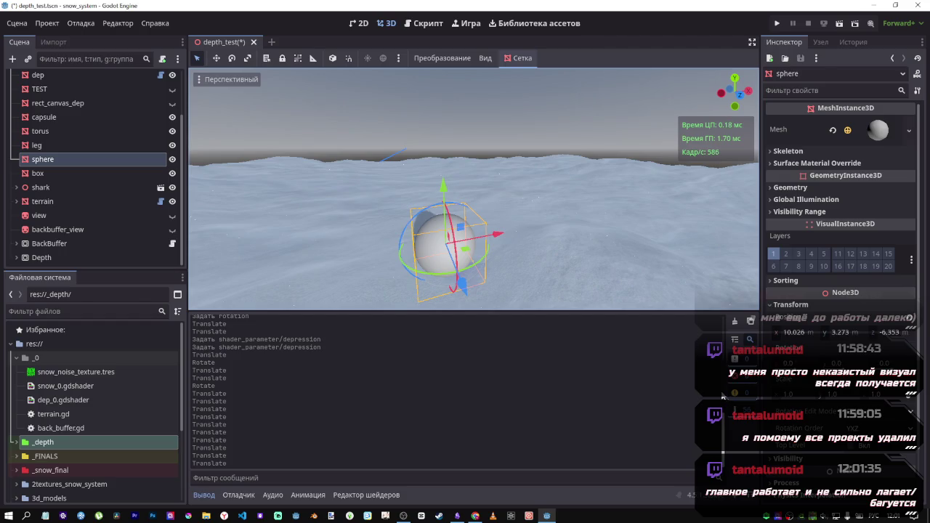
mouse_move(465, 251)
left_mouse_down()
mouse_move(512, 256)
mouse_move(478, 230)
mouse_move(488, 225)
mouse_move(426, 224)
left_mouse_up()
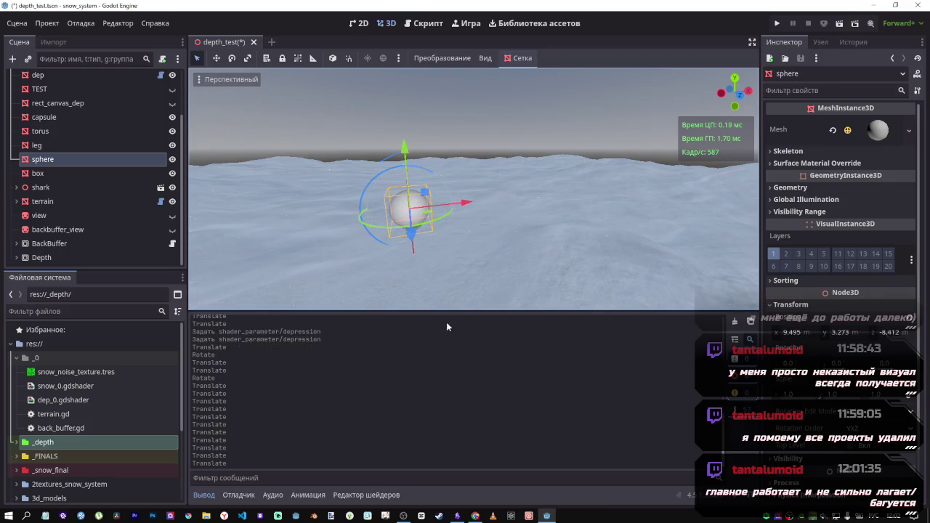
left_click(458, 515)
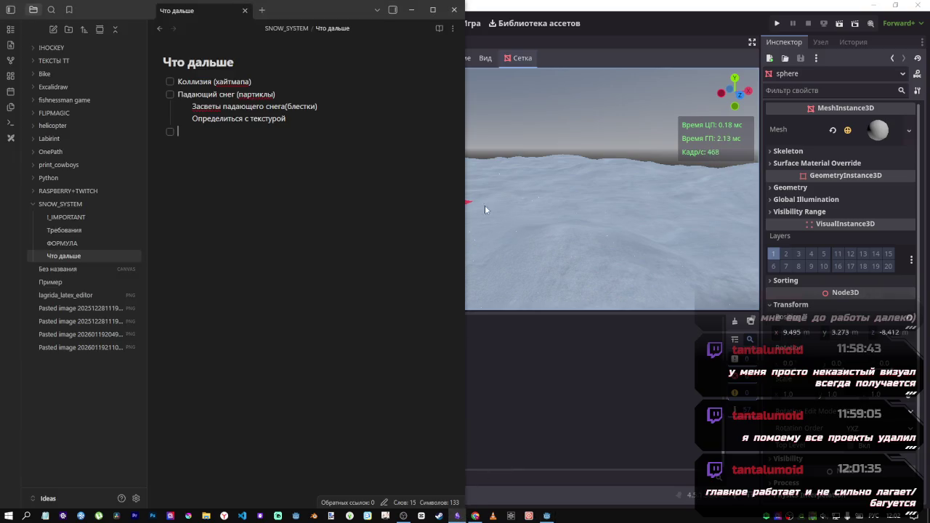
Focus on the snow terrain, orbit and zoom in on its dents, then save the scene.
left_click(590, 186)
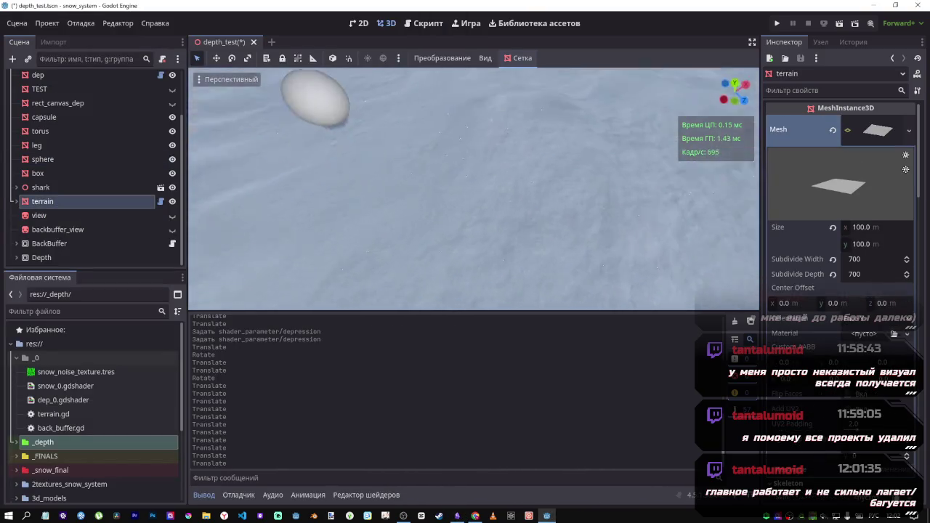
key("f")
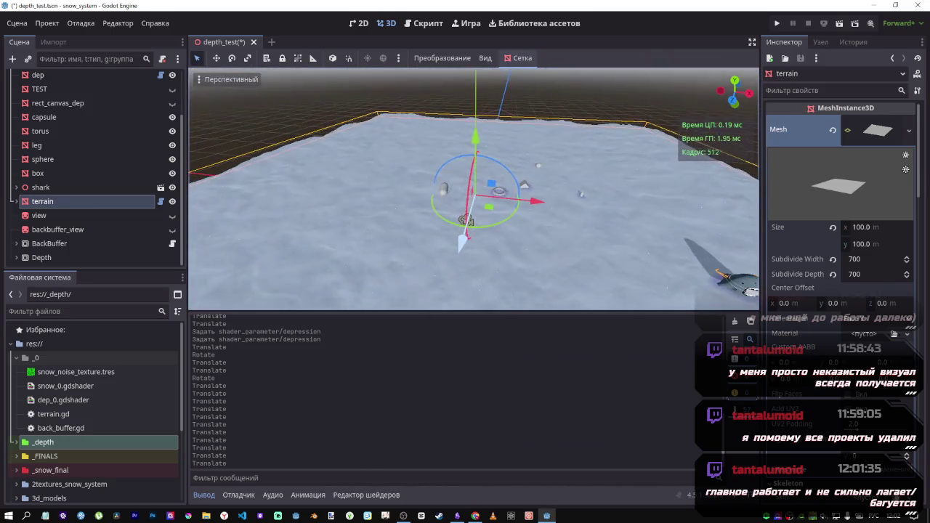
left_click_drag(583, 162, 584, 161)
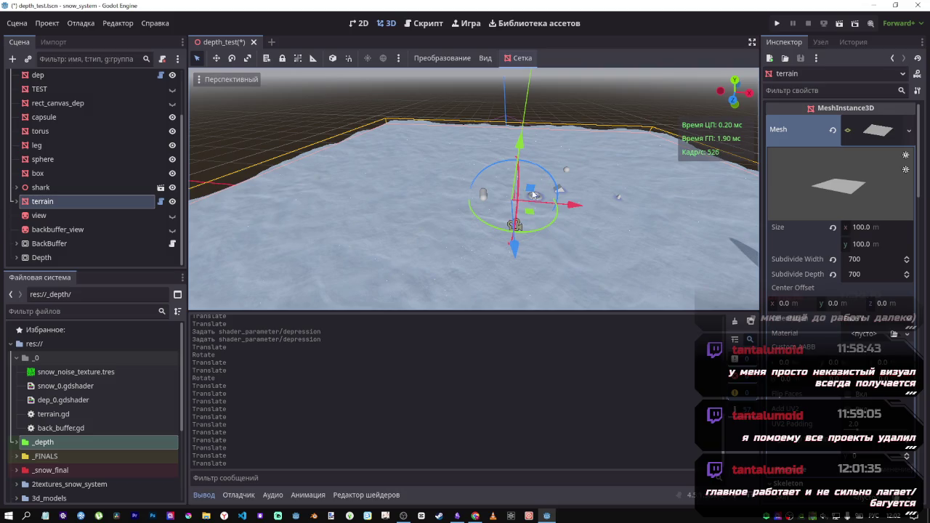
mouse_move(584, 161)
left_mouse_down()
mouse_move(512, 174)
mouse_move(505, 190)
mouse_move(560, 196)
mouse_move(534, 193)
mouse_move(517, 227)
left_mouse_up()
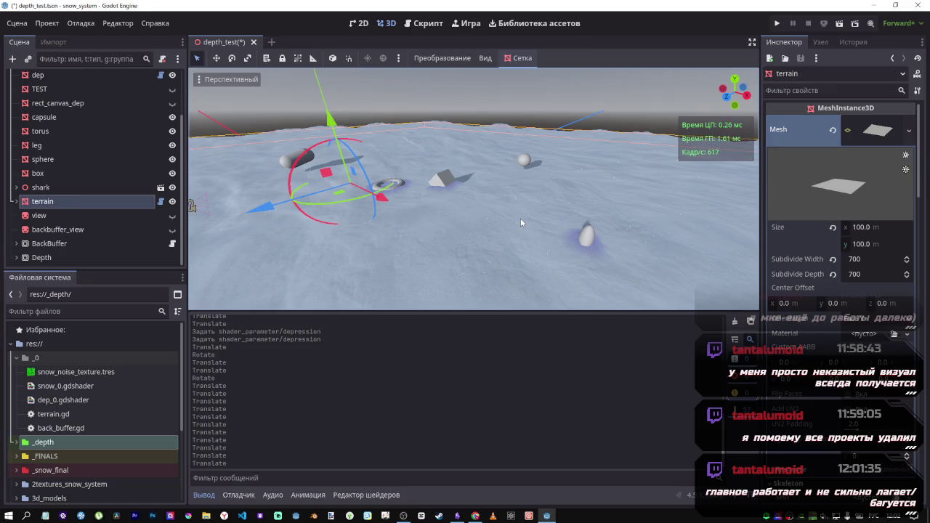
mouse_move(457, 206)
left_mouse_down()
mouse_move(305, 165)
mouse_move(436, 196)
mouse_move(452, 213)
left_mouse_up()
key("ctrl+s")
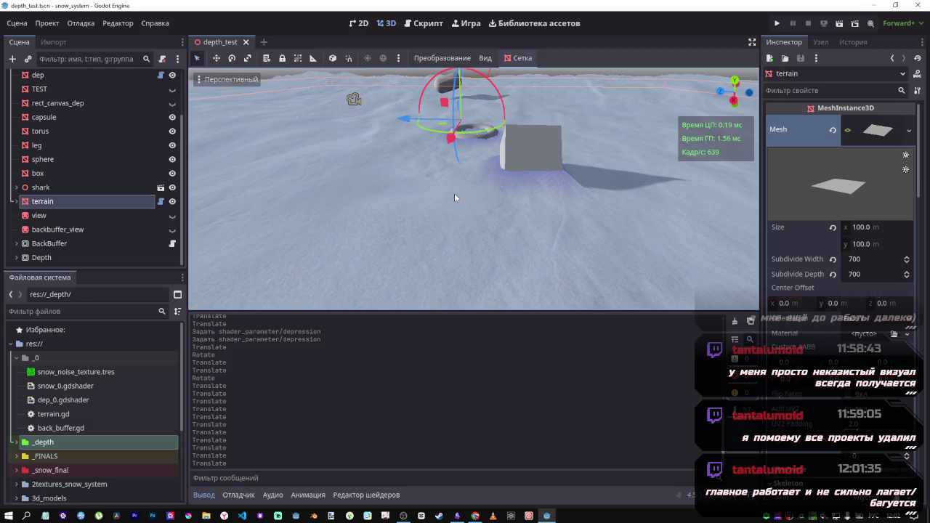
Pause the Get Him! YouTube video, glance at the Что дальше notes, and return to Godot.
mouse_move(473, 517)
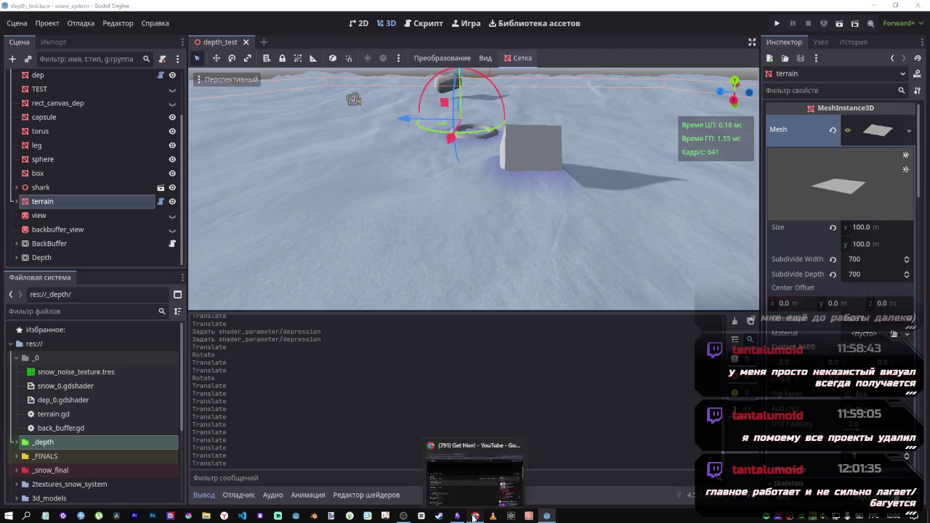
left_click(463, 481)
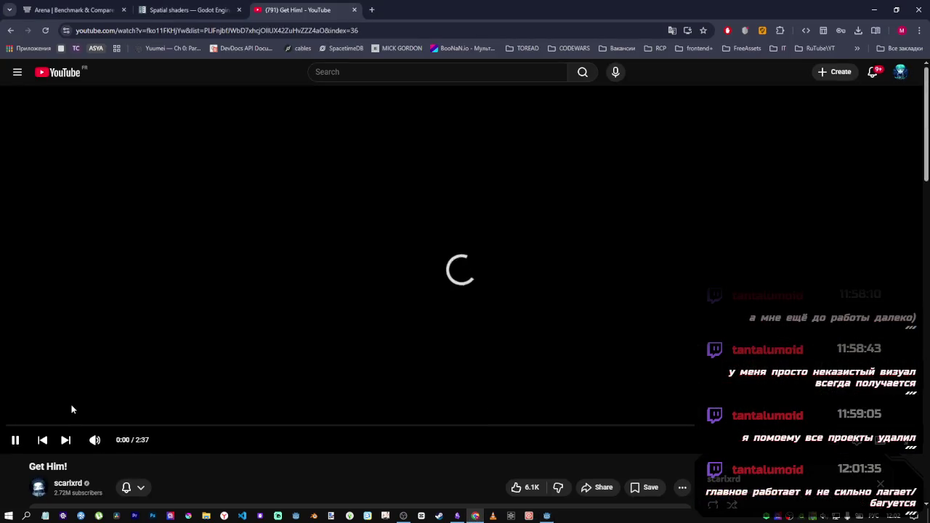
left_click(16, 441)
left_click(458, 515)
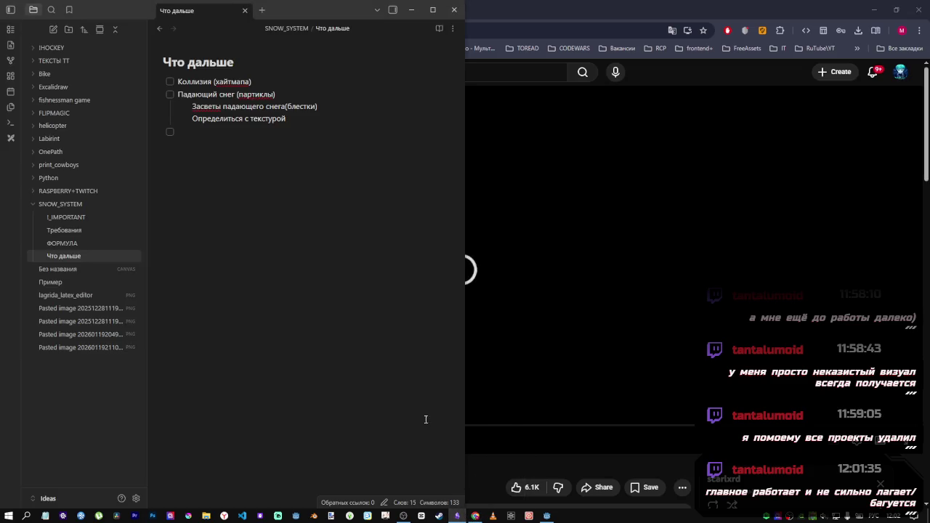
left_click(547, 515)
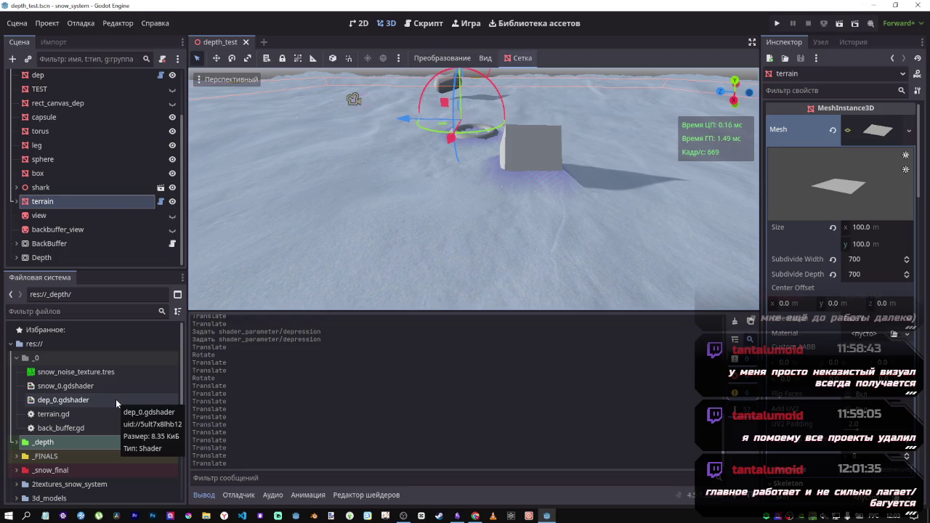
Open the script attached to the dep node.
scroll(130, 259, "up", 3)
scroll(124, 240, "down", 2)
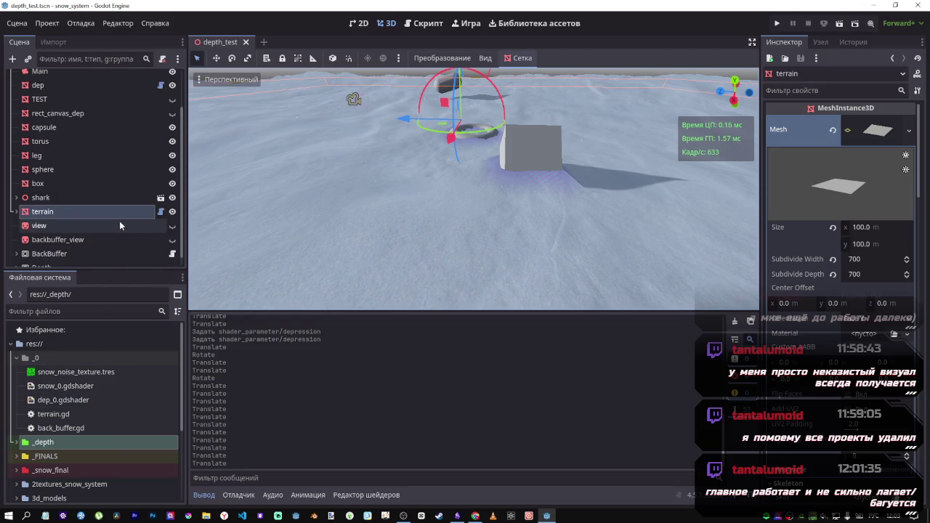
scroll(123, 233, "down", 1)
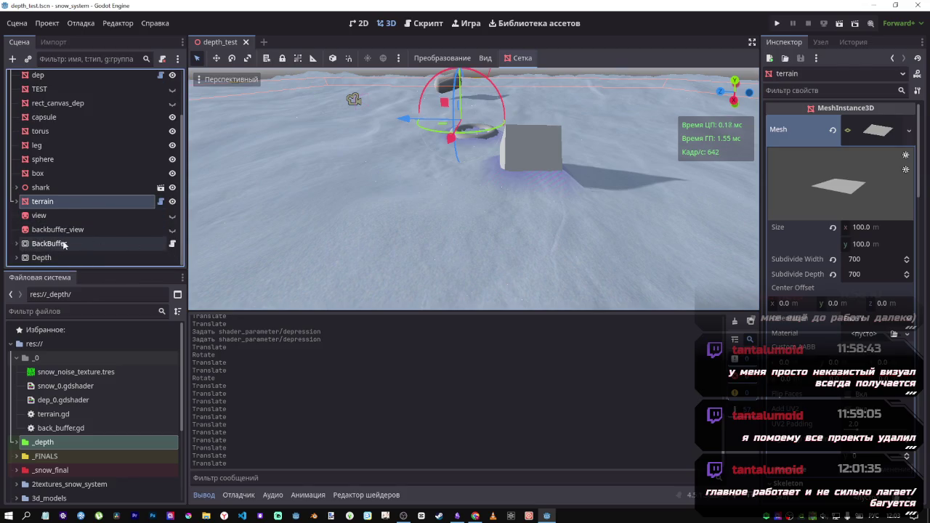
scroll(142, 203, "up", 2)
left_click(161, 101)
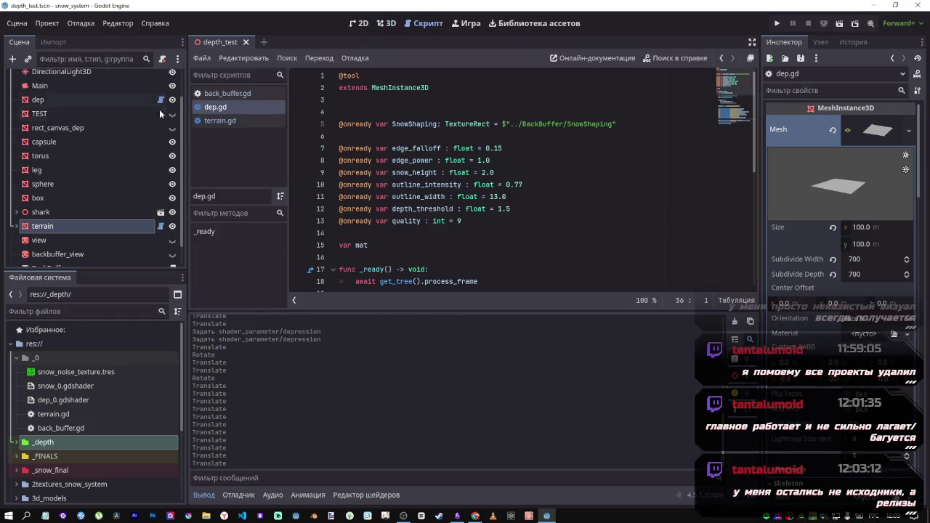
Move dep.gd into the _0 folder, collapse _depth, and return to the 3D viewport.
scroll(52, 418, "down", 2)
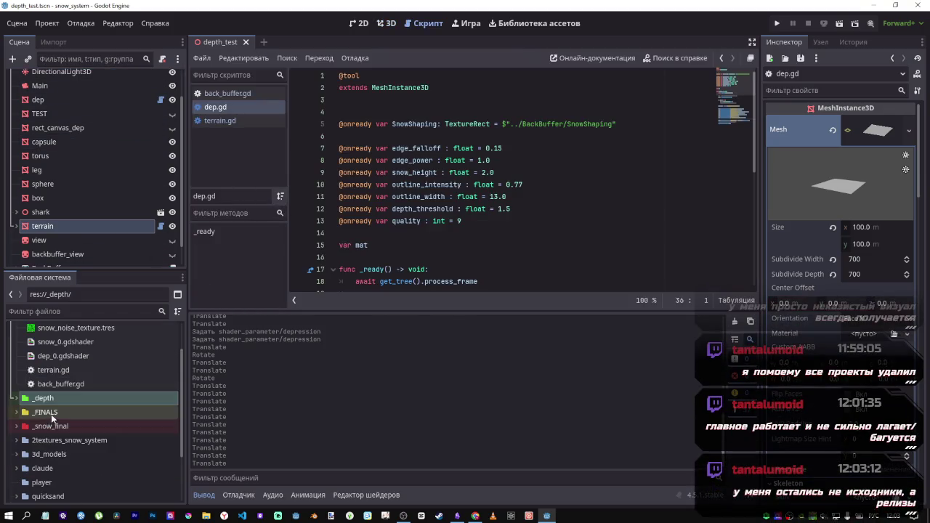
left_click(18, 400)
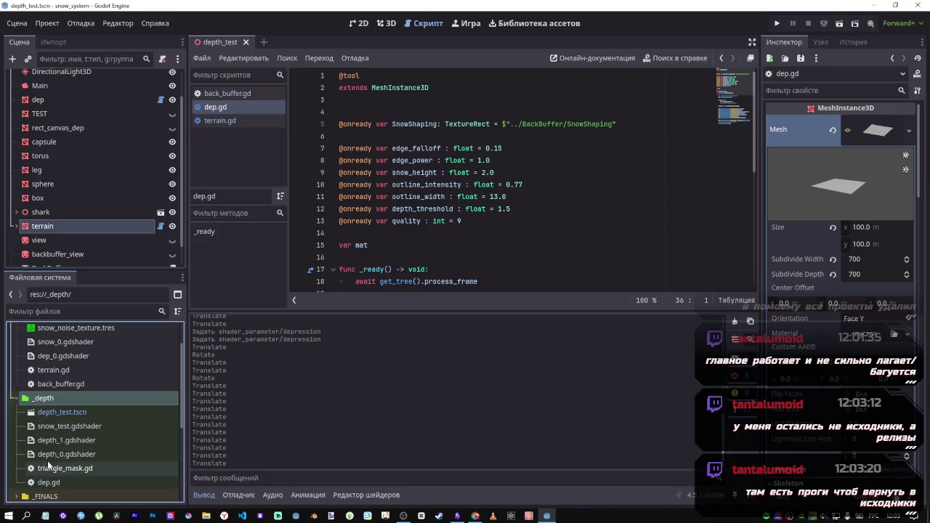
mouse_move(48, 482)
left_mouse_down()
mouse_move(72, 443)
mouse_move(93, 364)
mouse_move(93, 387)
left_mouse_up()
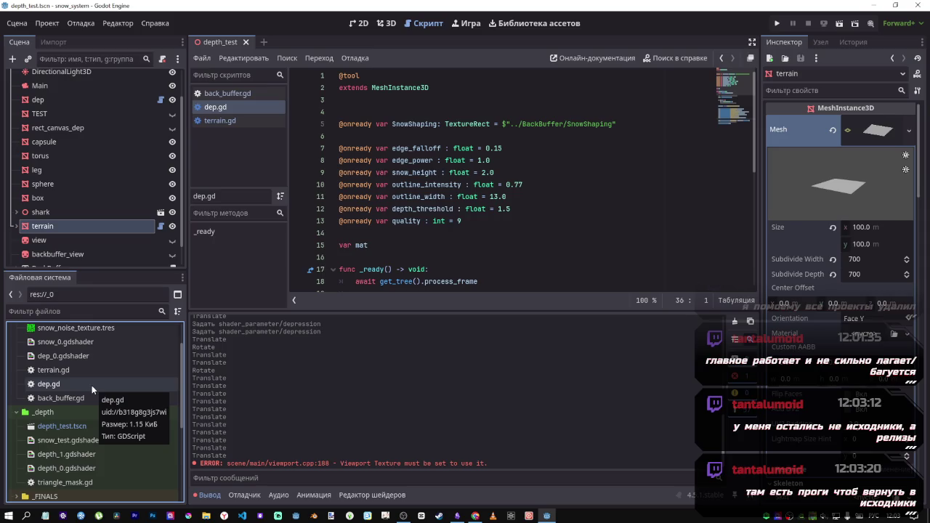
left_click(16, 412)
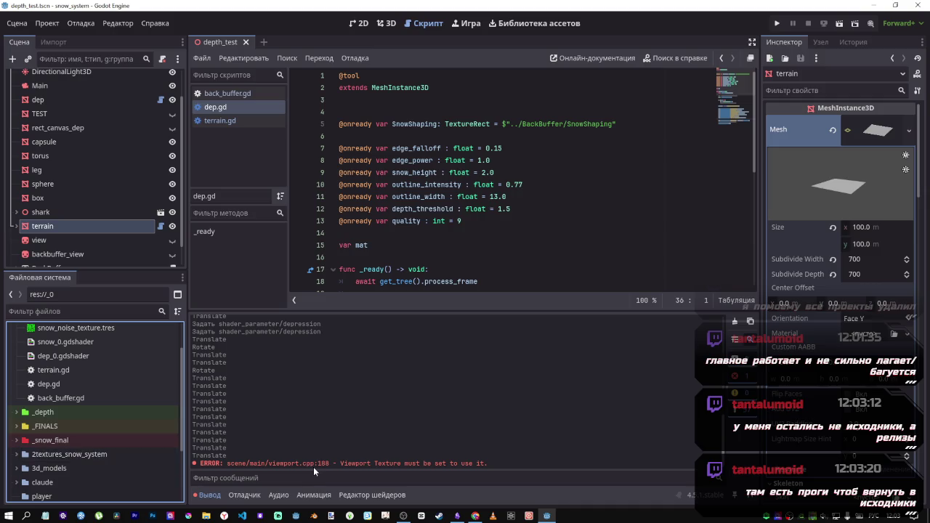
left_click_drag(229, 464, 497, 465)
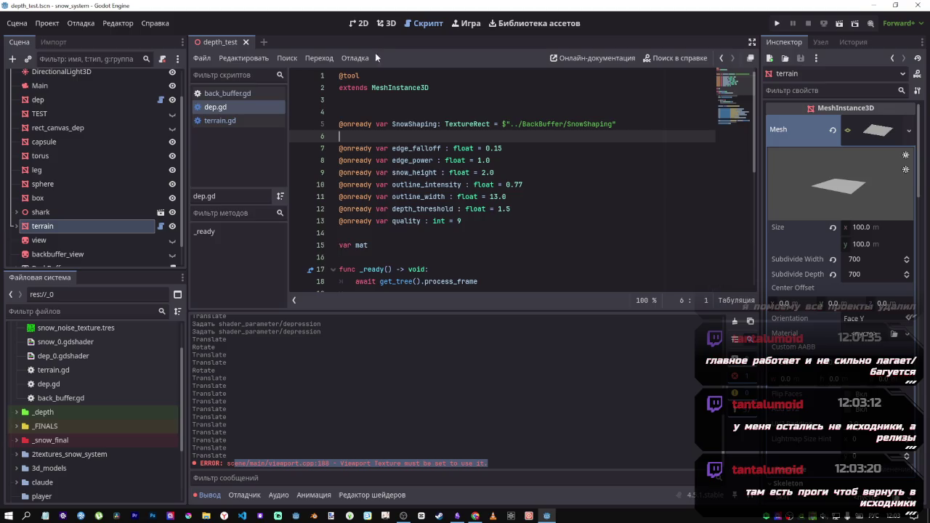
left_click(389, 30)
Fly the camera close above the torus crater, then clear the Output log and its error.
left_click(16, 23)
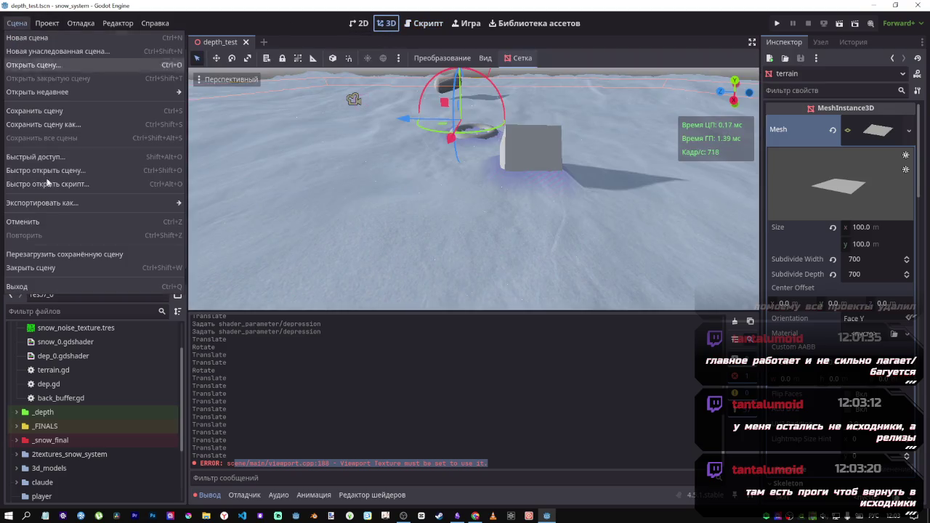
left_click(60, 254)
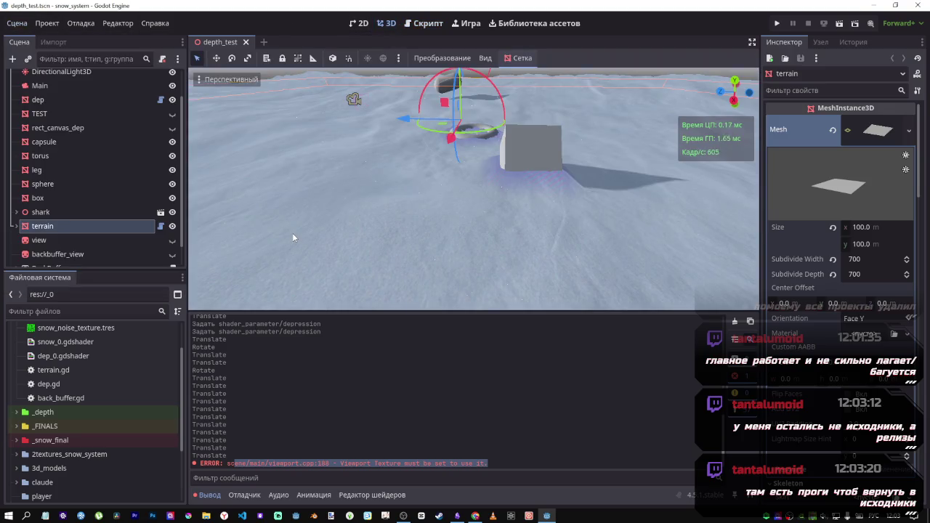
mouse_move(292, 233)
left_mouse_down()
mouse_move(292, 182)
mouse_move(312, 240)
left_mouse_up()
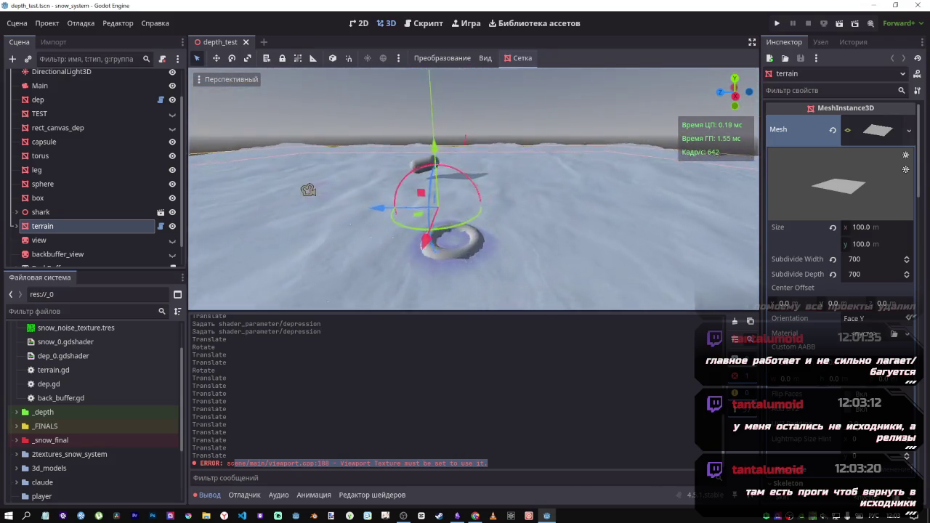
left_click_drag(308, 189, 350, 244)
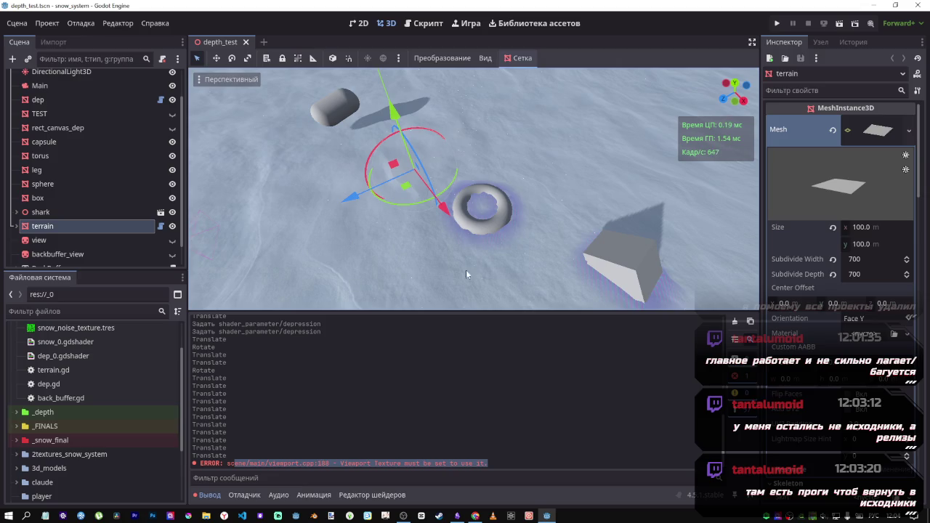
left_click(735, 321)
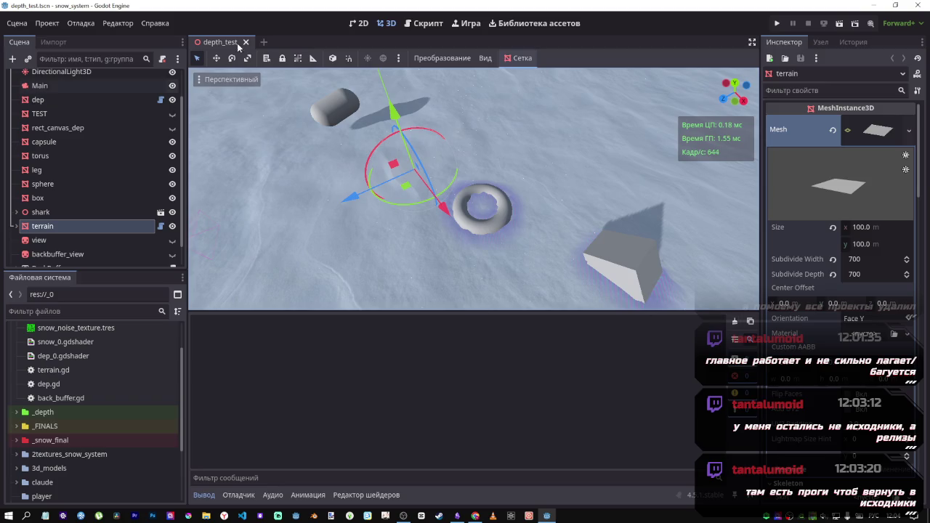
Go to the YouTube home feed, browse recommendations, and play the Vele$ Cult – Мельница mix.
mouse_move(474, 508)
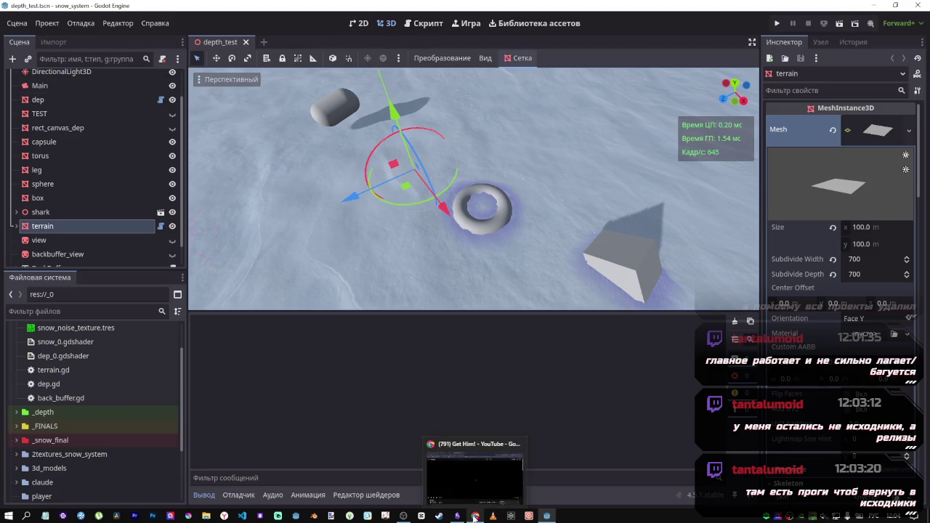
left_click(467, 479)
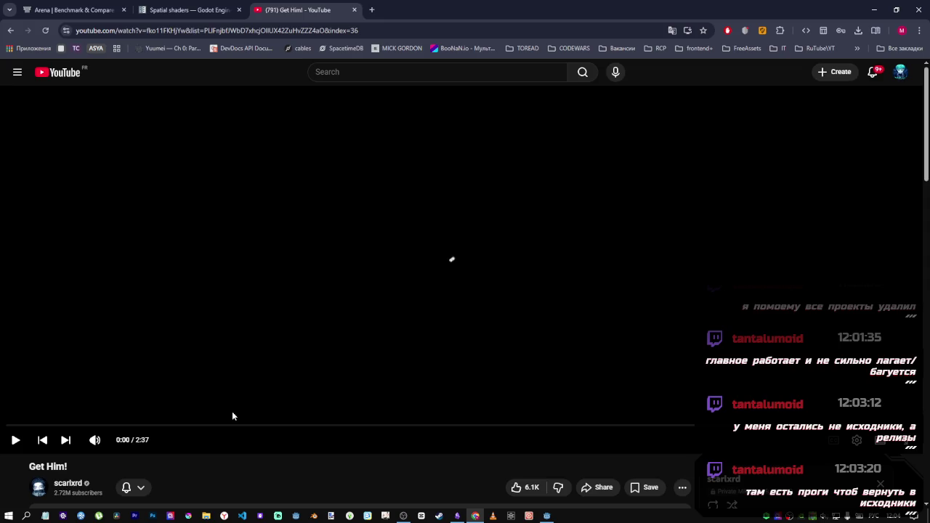
left_click(99, 75)
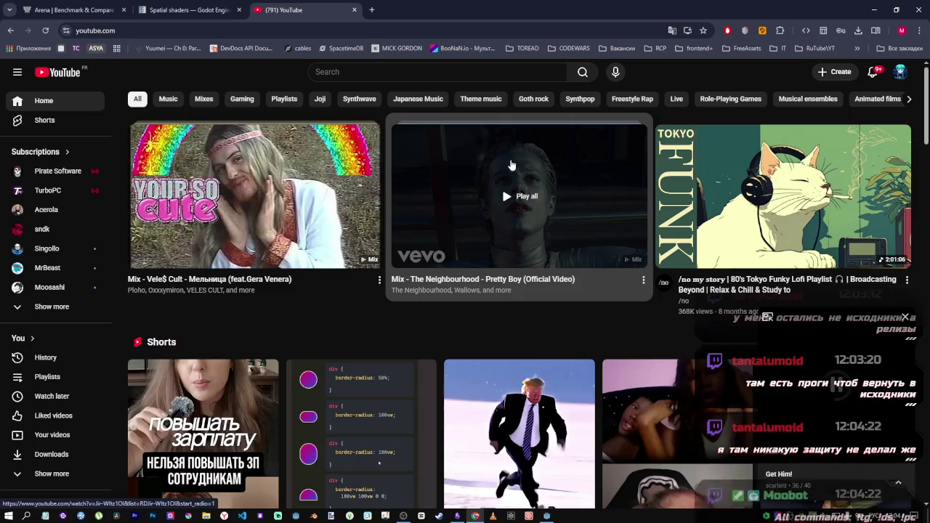
scroll(476, 305, "down", 15)
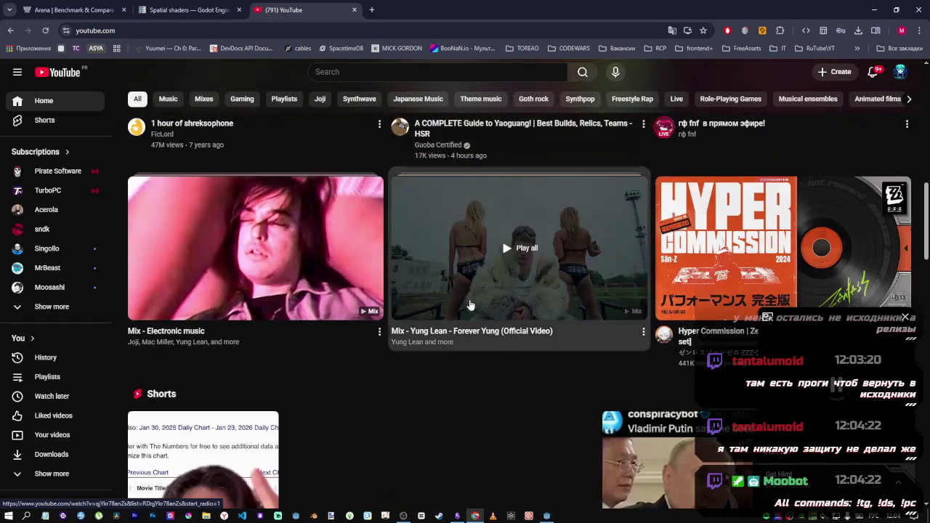
scroll(476, 305, "down", 3)
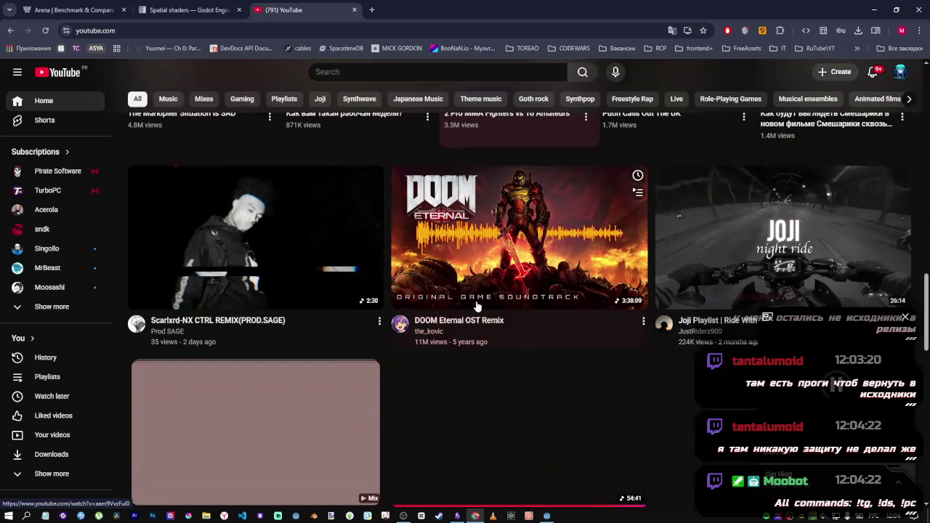
scroll(508, 341, "down", 3)
scroll(516, 352, "up", 15)
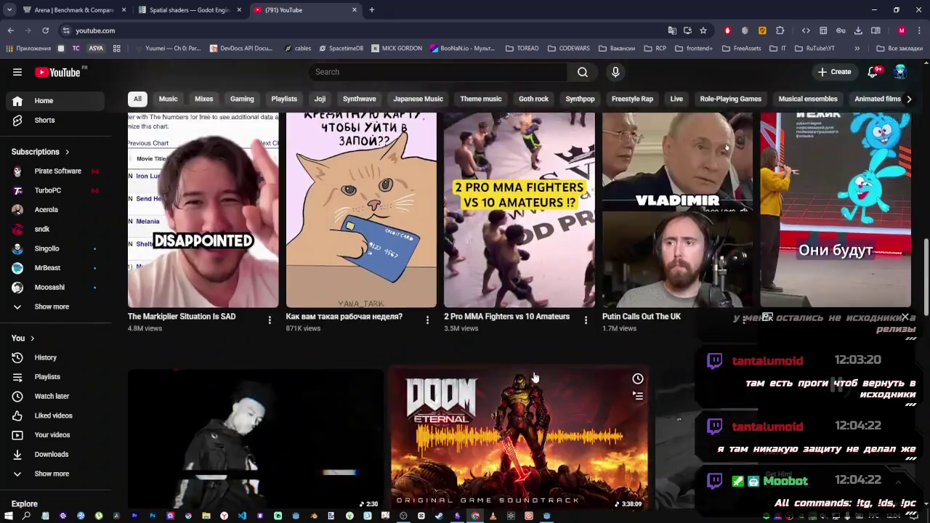
scroll(523, 359, "up", 2)
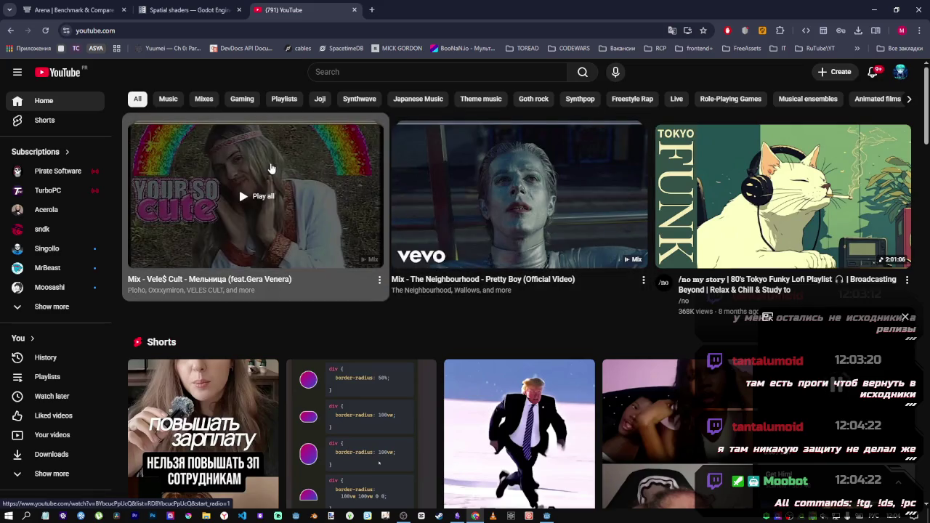
left_click(270, 168)
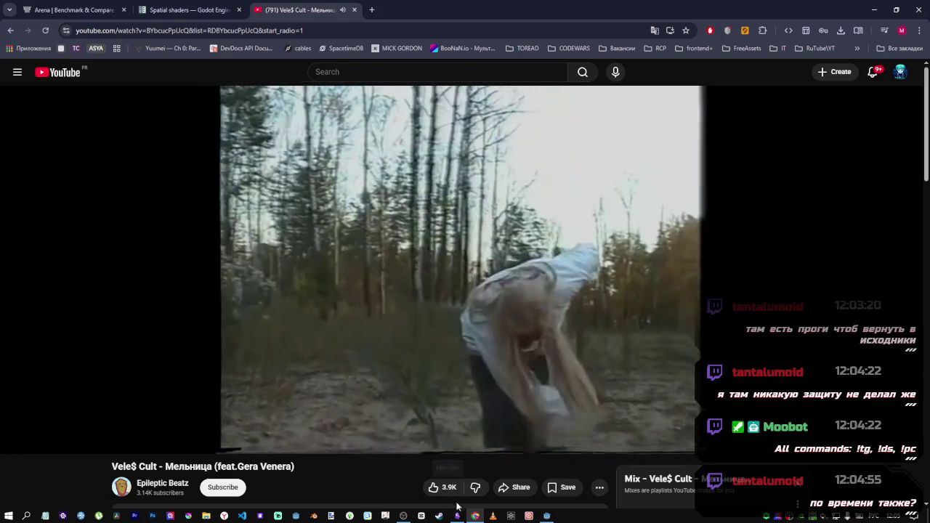
Read the Что дальше note, close Obsidian, and return to the Godot editor.
mouse_move(457, 515)
left_click(449, 485)
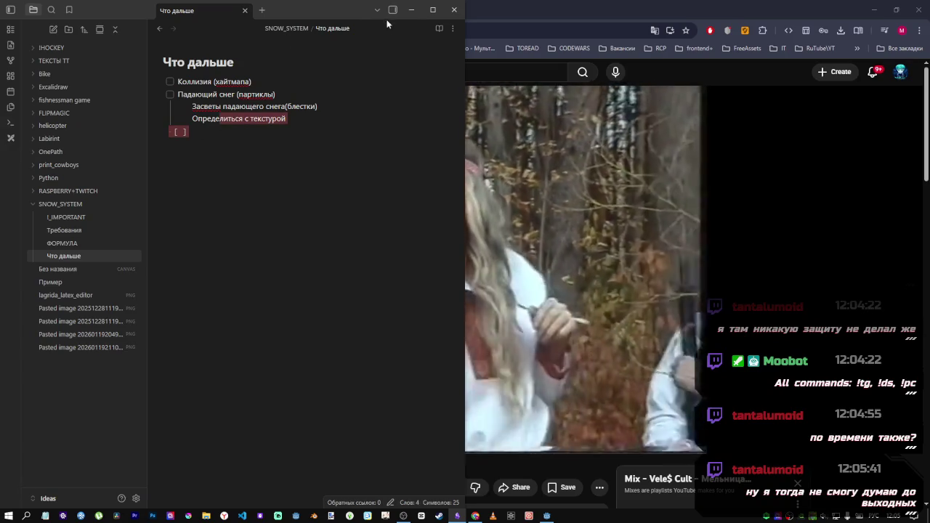
left_click(454, 10)
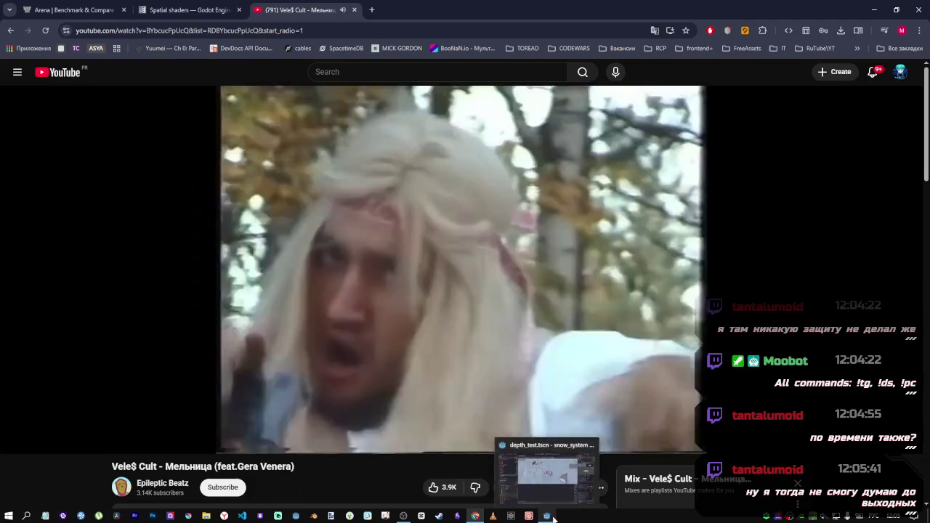
left_click(546, 516)
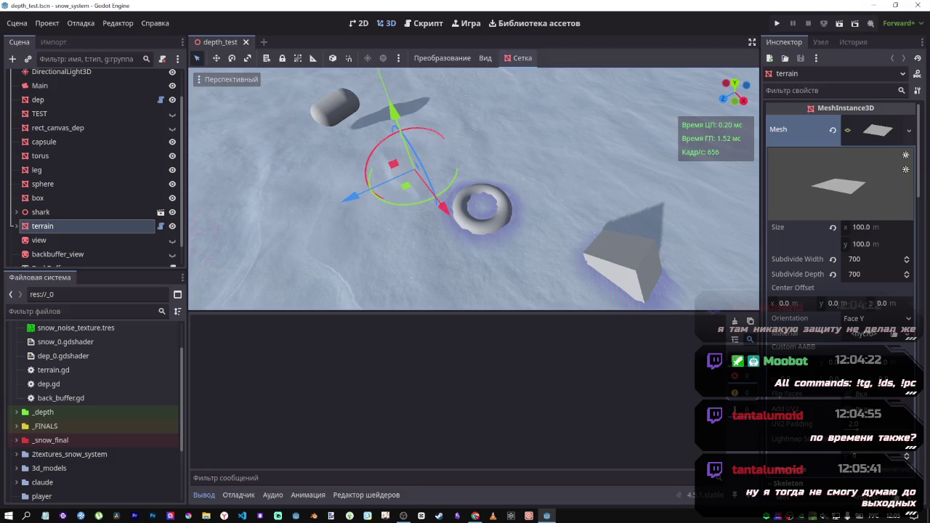
Lower the camera for a view across the snow horizon, then close the Godot editor.
left_click_drag(216, 273, 215, 274)
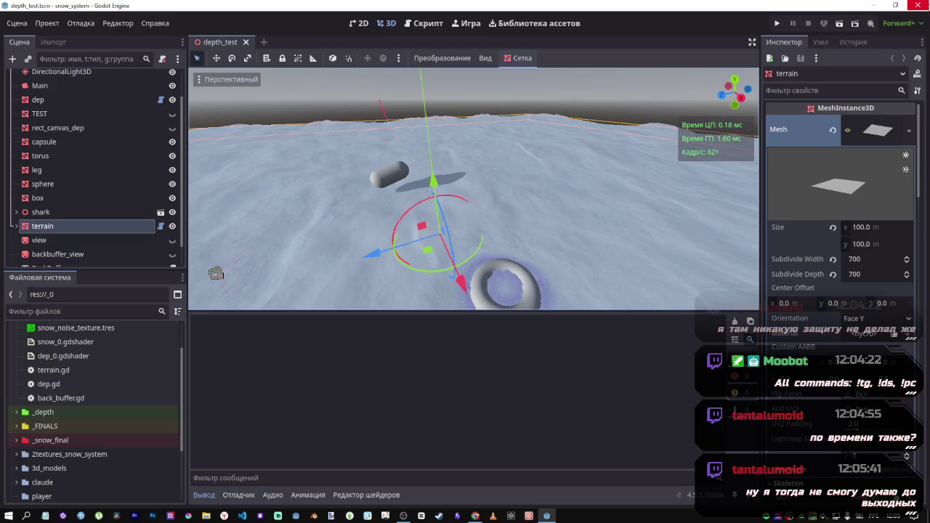
left_click(915, 5)
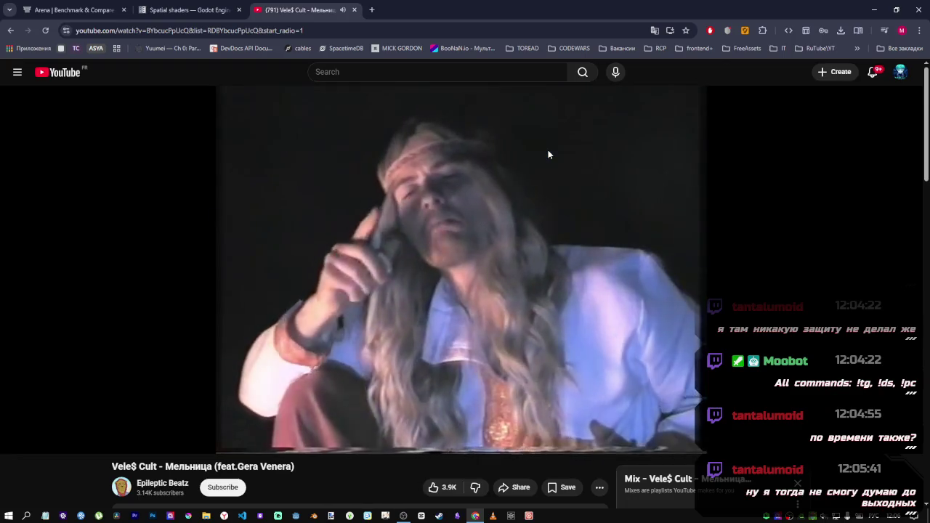
mouse_move(550, 151)
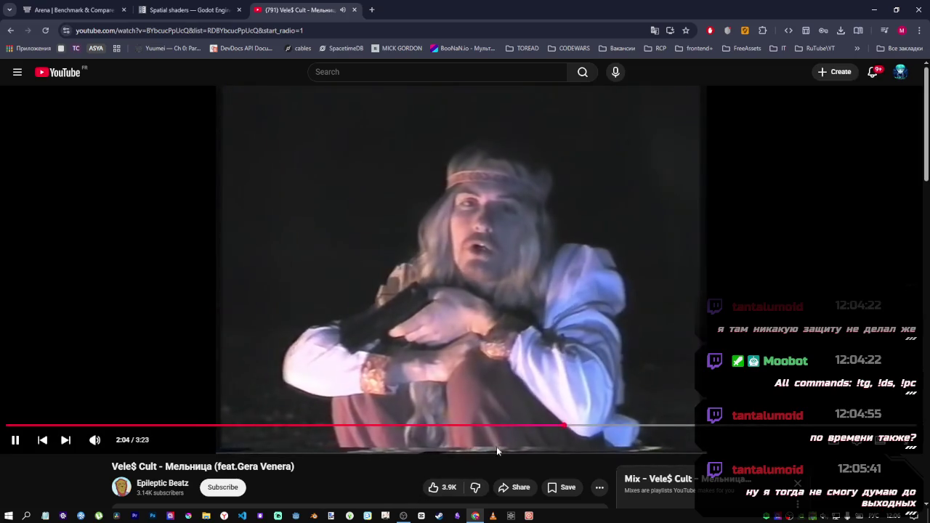
mouse_move(470, 510)
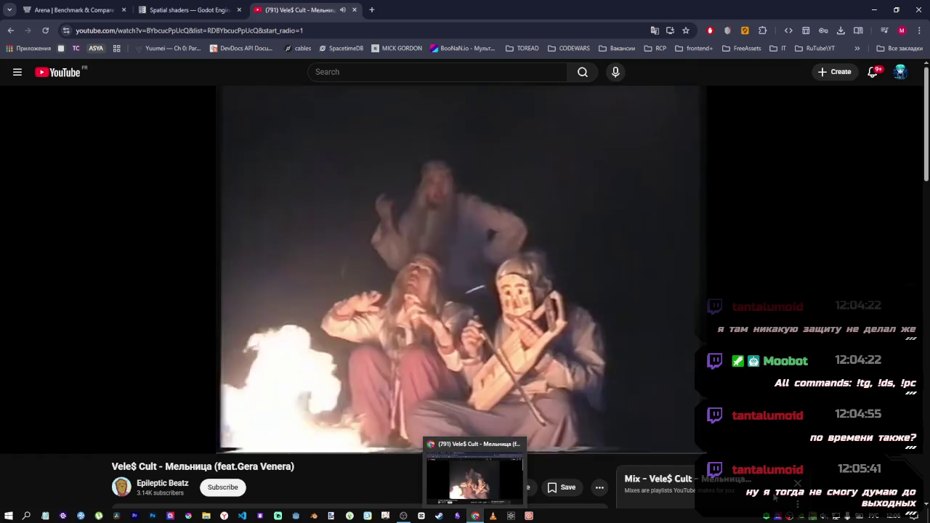